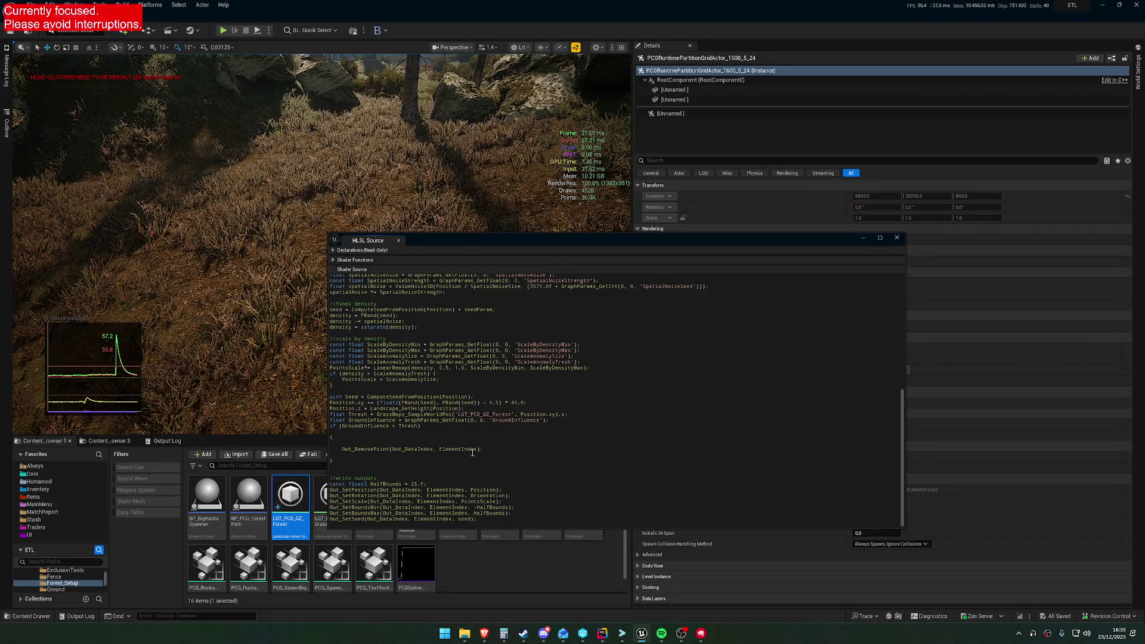
Comment out the const FQuat RandomRotAroundZ line with // in the HLSL source.
scroll(501, 450, "up", 4)
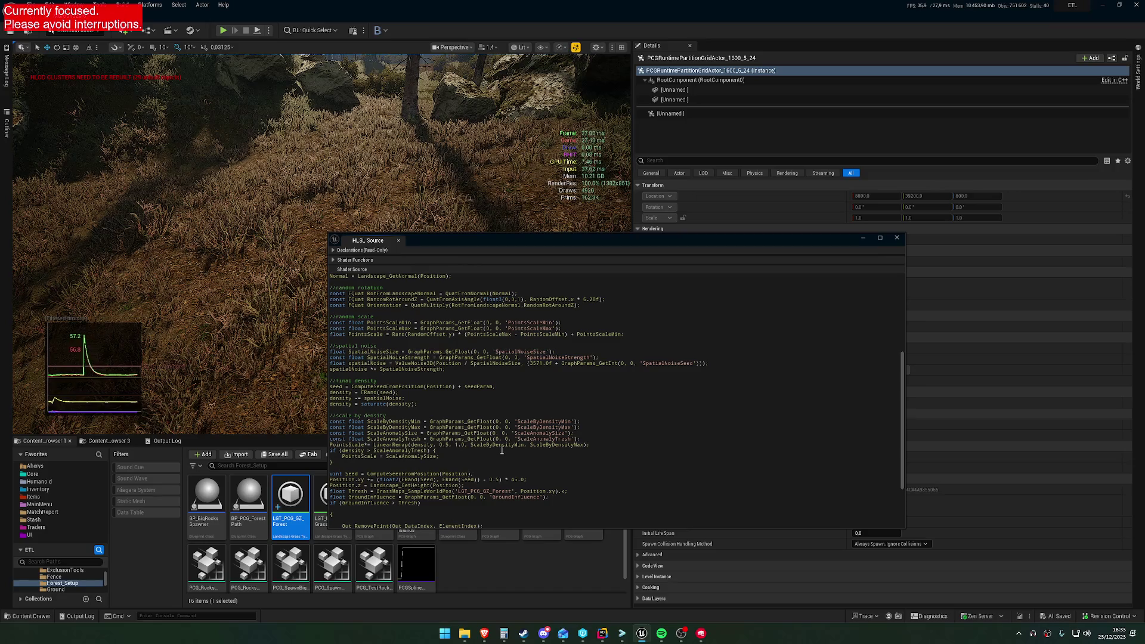
scroll(495, 392, "up", 3)
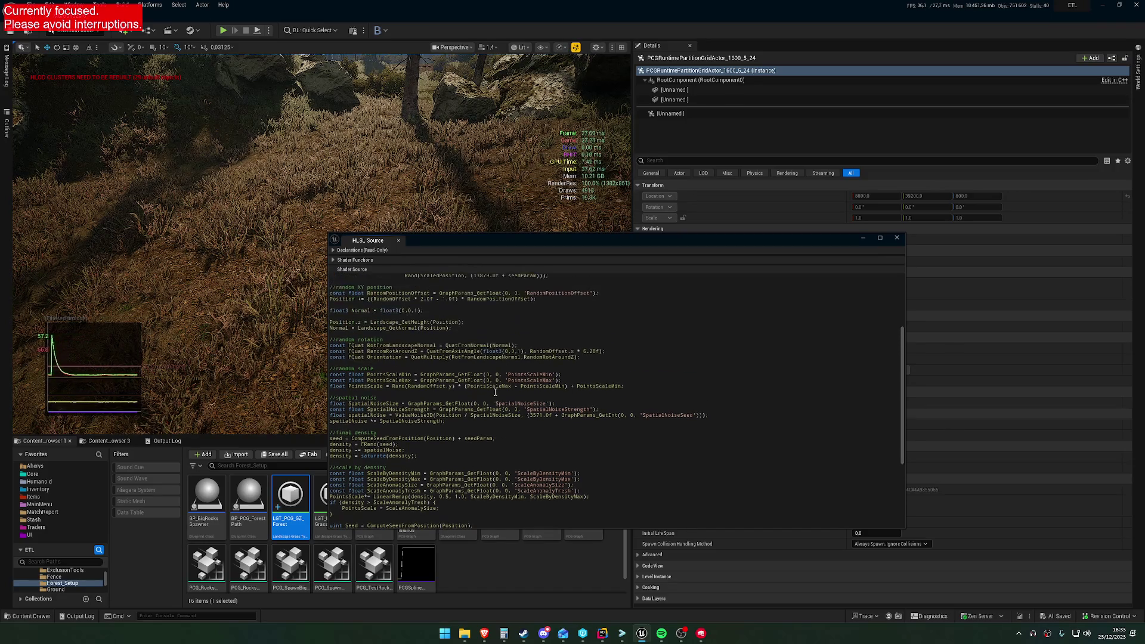
double_click(438, 357)
left_click(486, 366)
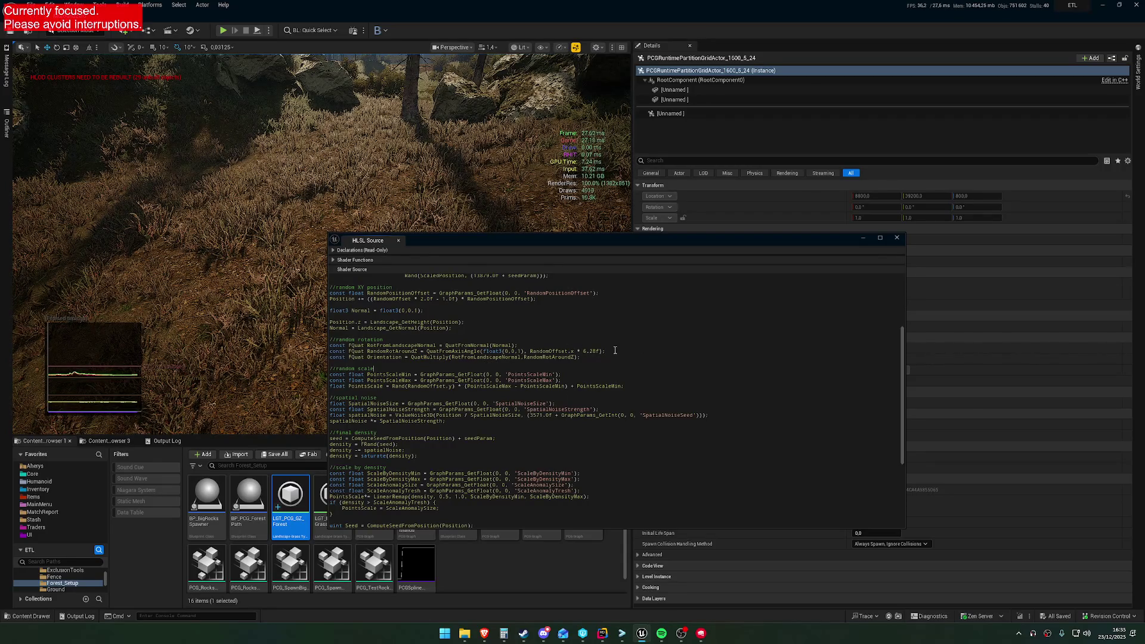
double_click(384, 352)
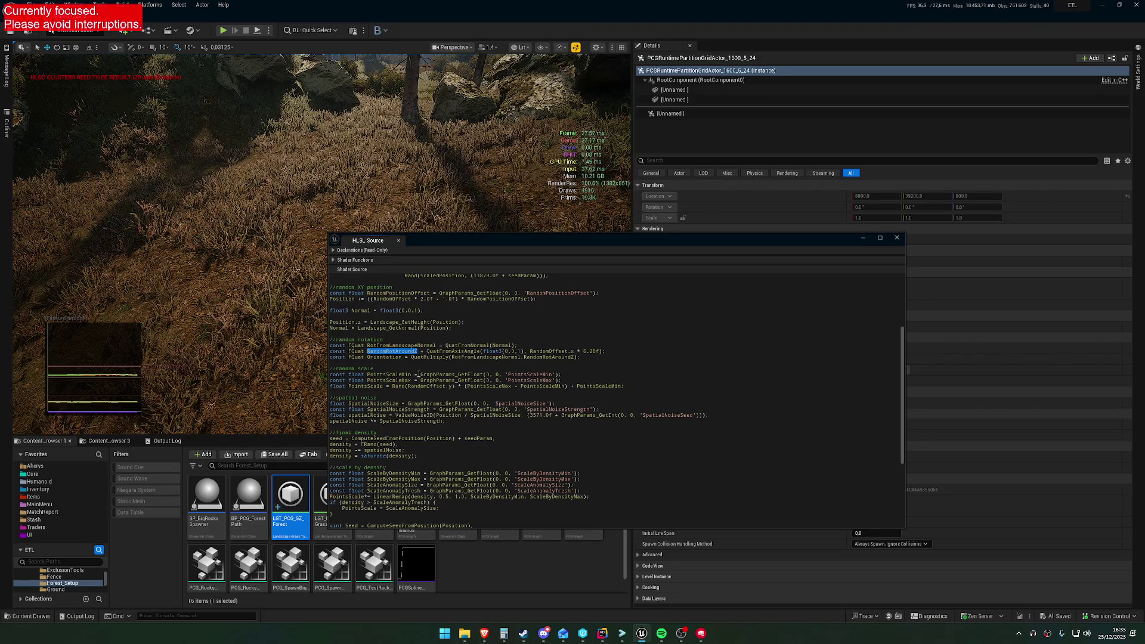
left_click(339, 356)
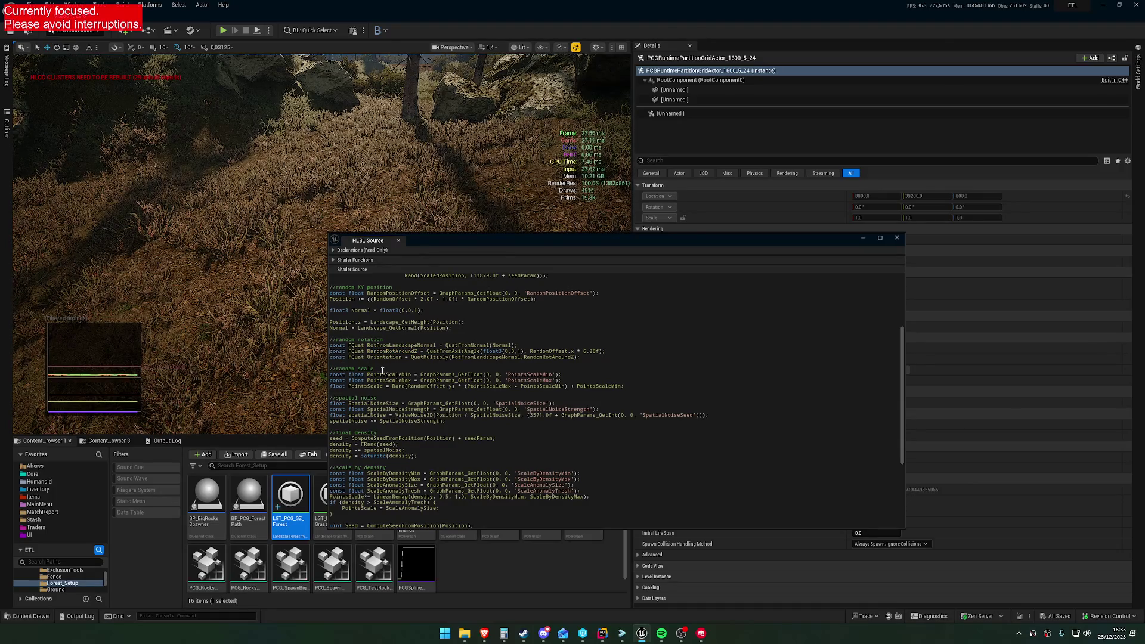
type("//")
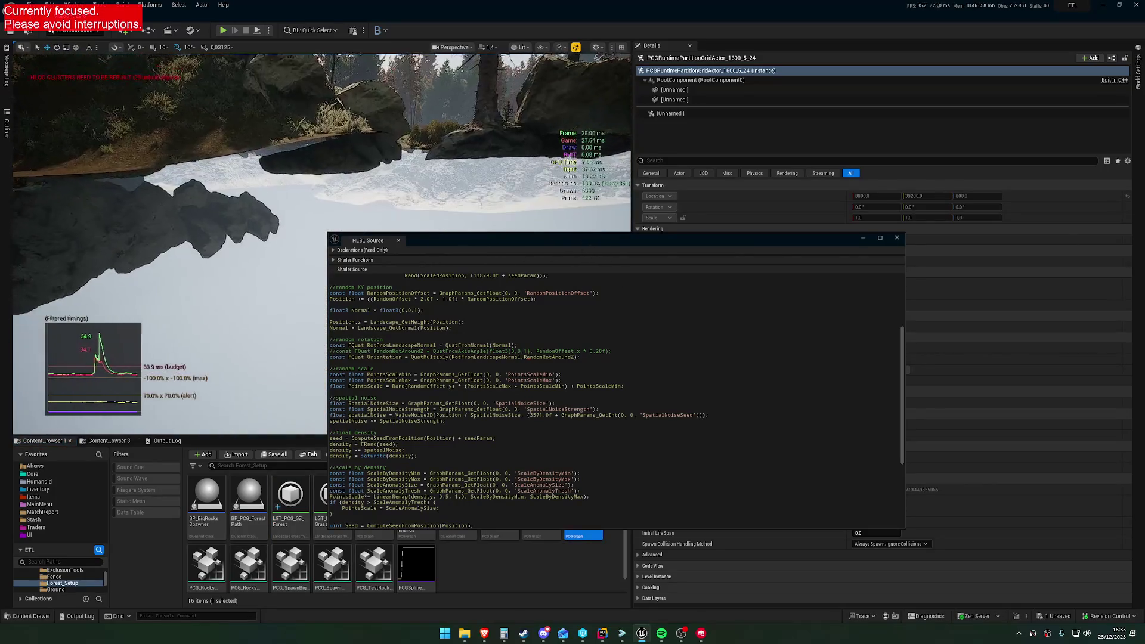
Remove the // so the RandomRotAroundZ line is active again.
scroll(471, 369, "up", 6)
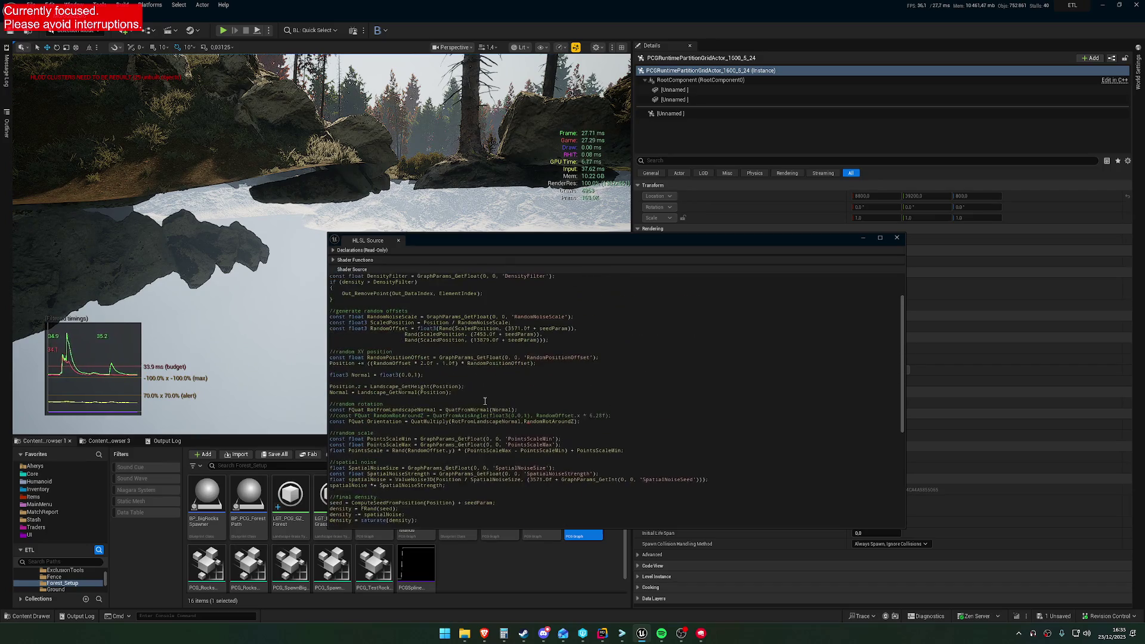
scroll(478, 405, "down", 13)
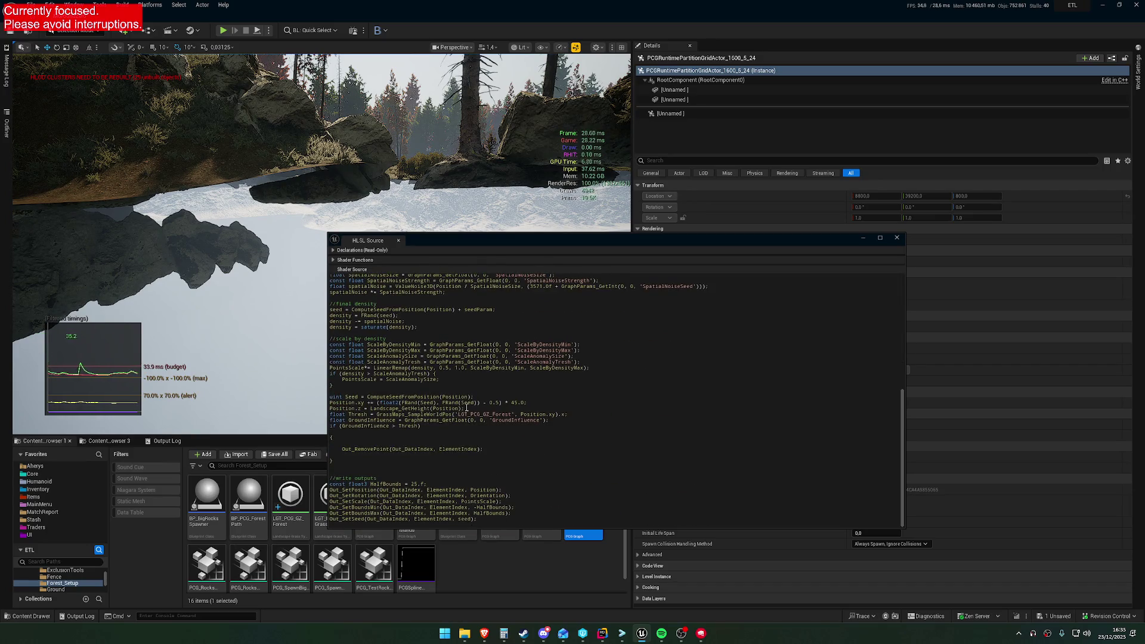
scroll(467, 406, "up", 8)
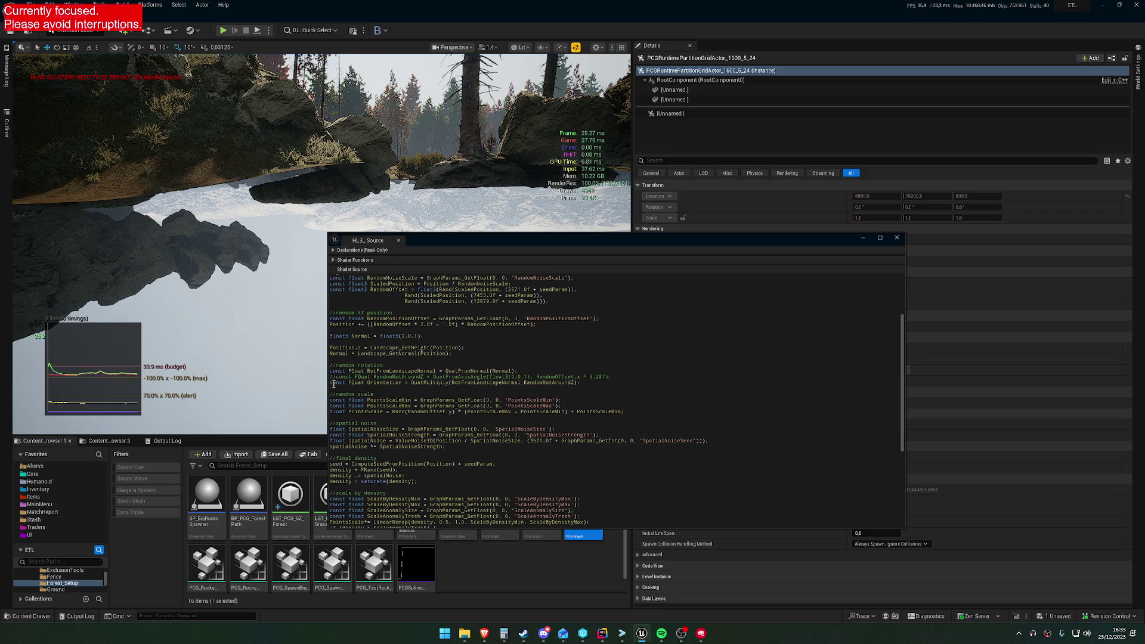
left_click(335, 377)
key("BackSpace")
key("BackSpace")
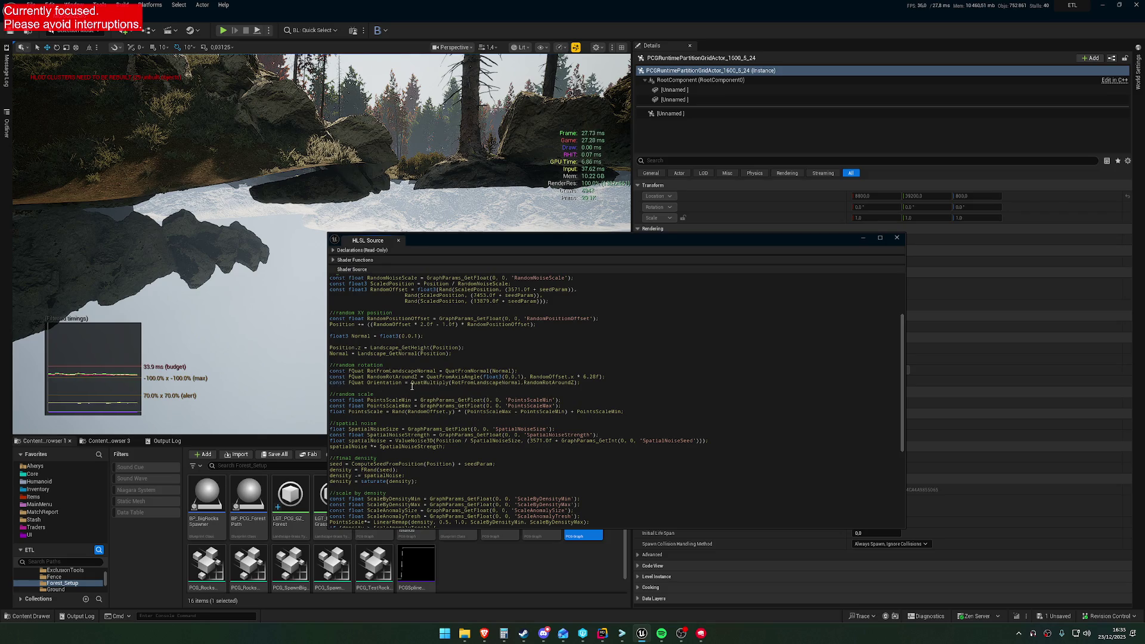
double_click(391, 383)
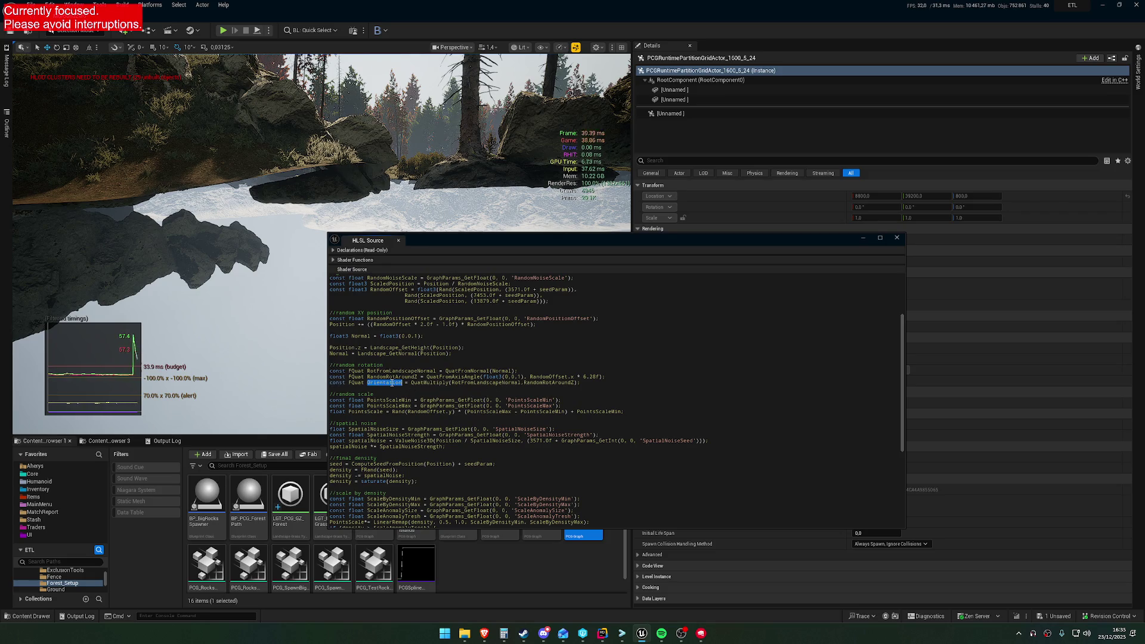
left_click(331, 380)
double_click(387, 383)
double_click(498, 383)
left_click(530, 389)
Comment out the Out_SetRotation line, save, and move the code window off the viewport.
scroll(440, 402, "down", 8)
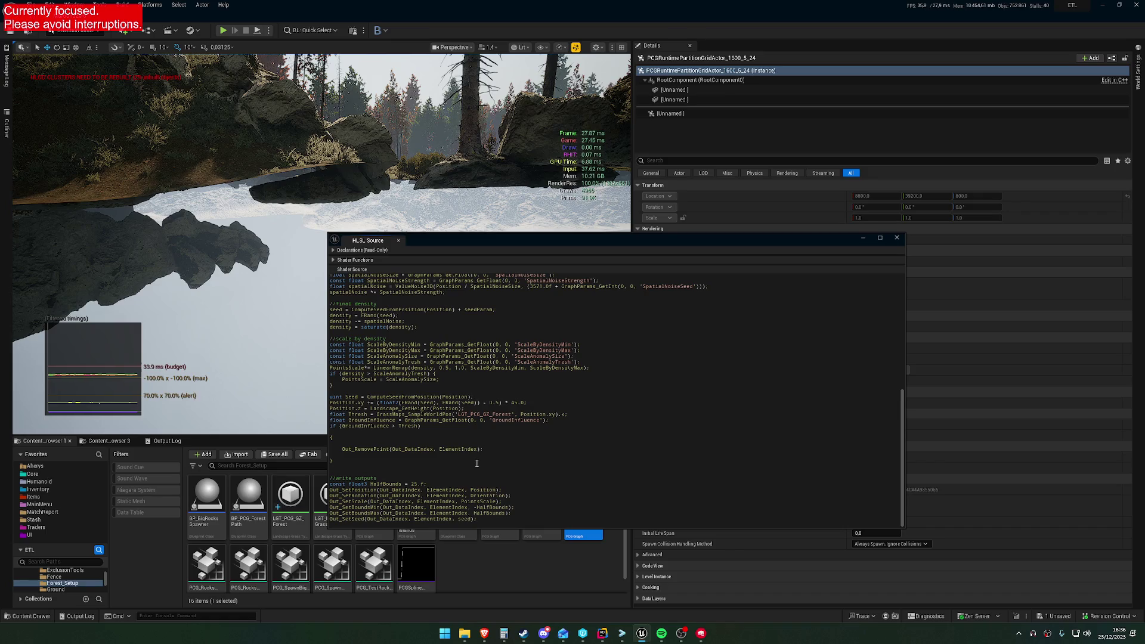
scroll(484, 470, "up", 5)
scroll(399, 416, "down", 5)
left_click(330, 495)
type("//")
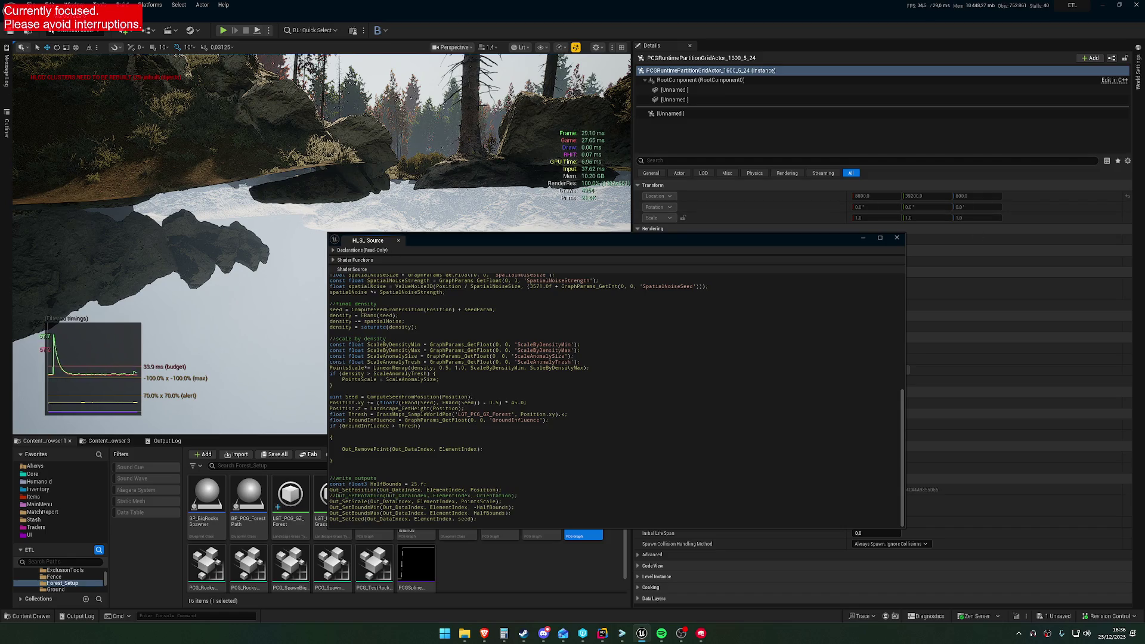
key("ctrl+s")
left_click_drag(596, 240, 607, 302)
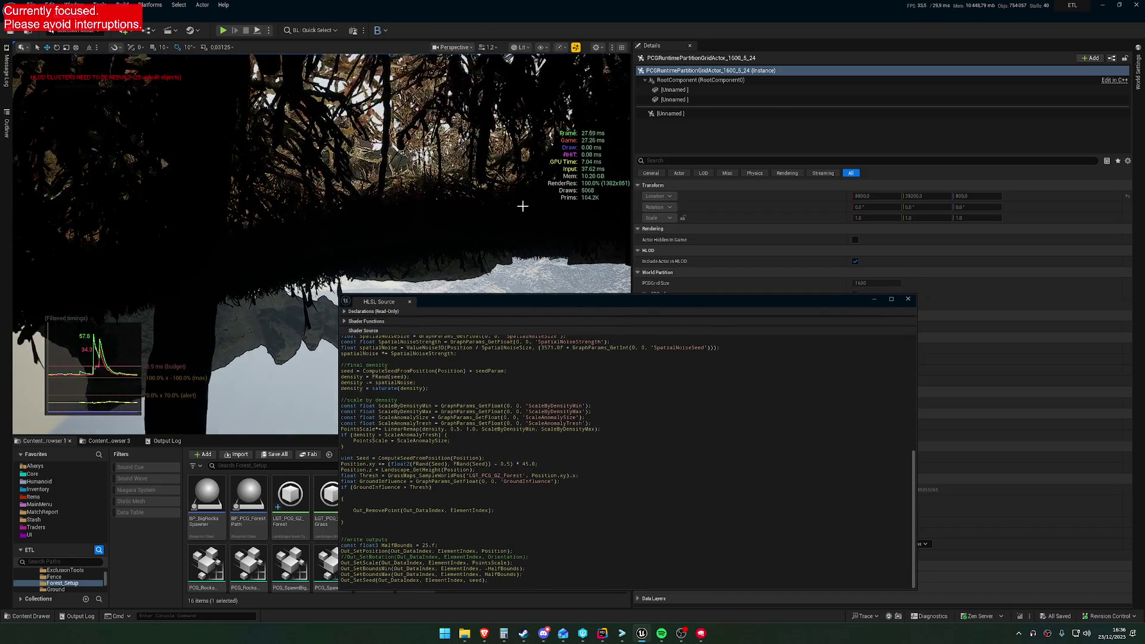
Re-enable Out_SetRotation, and briefly comment out then restore the Out_SetScale line.
key("BackSpace")
key("BackSpace")
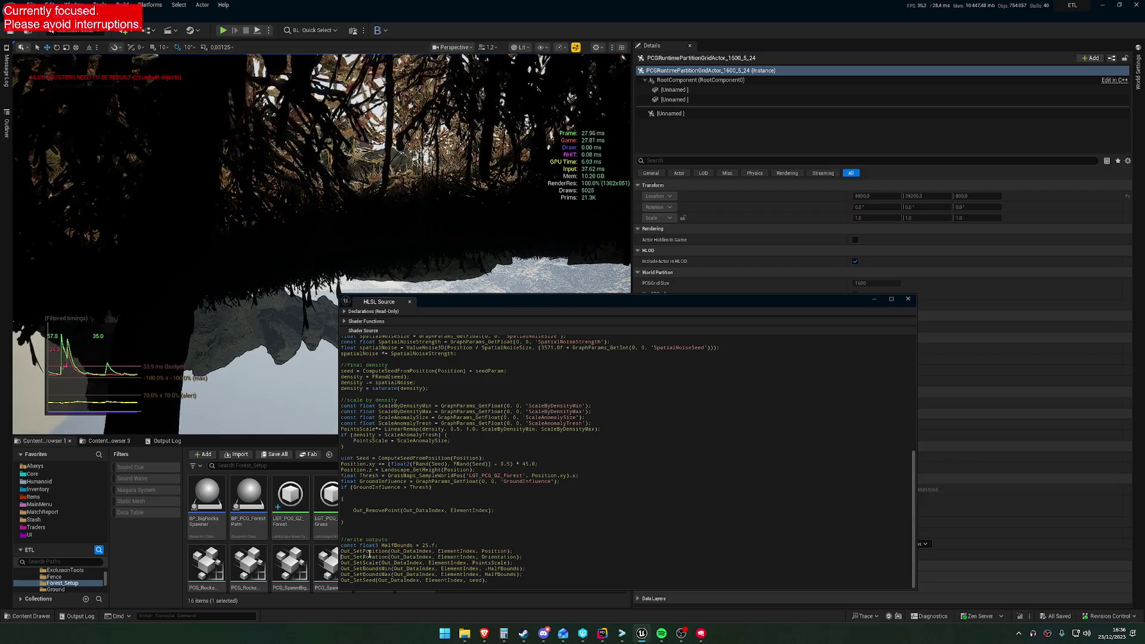
key("Down")
type("//")
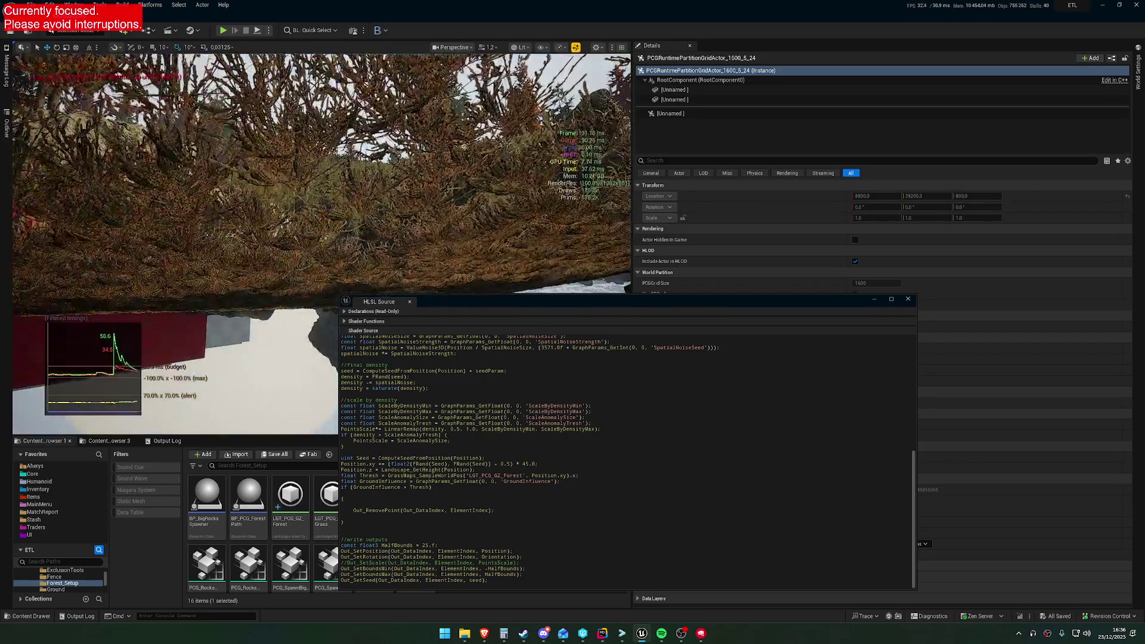
scroll(322, 238, "down", 2)
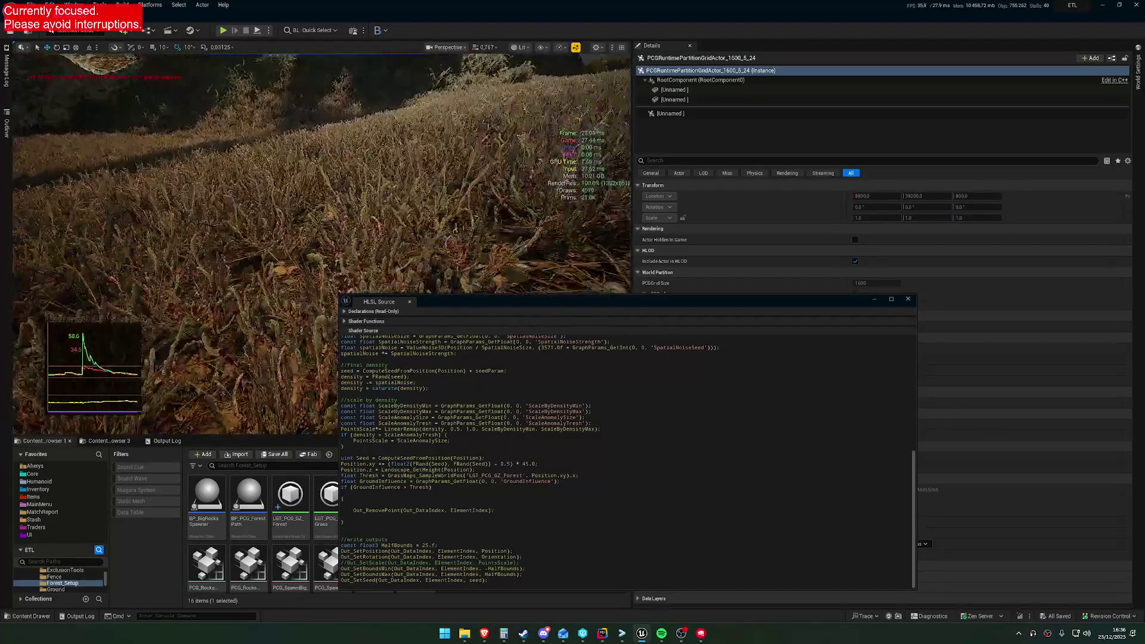
scroll(322, 239, "down", 2)
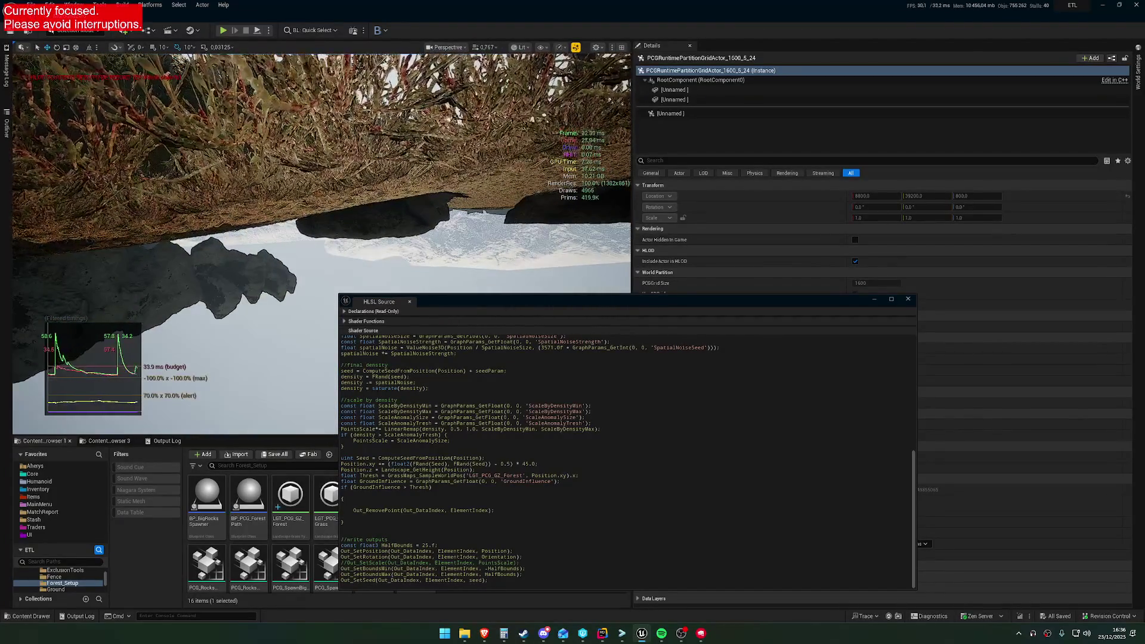
left_click(346, 563)
key("BackSpace")
key("BackSpace")
key("BackSpace")
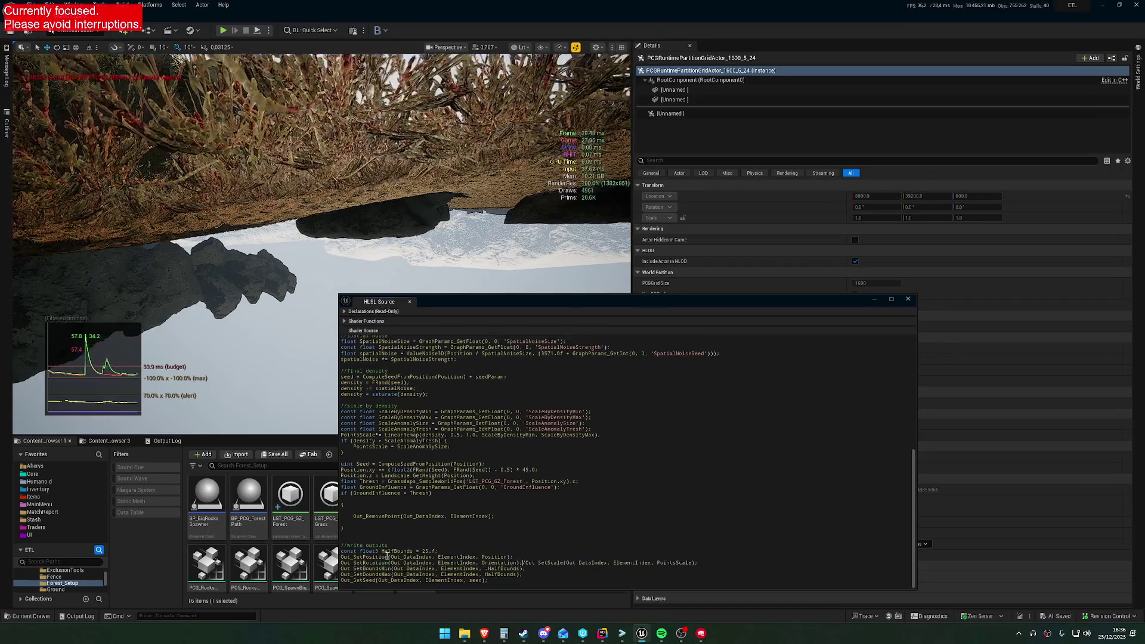
key("Return")
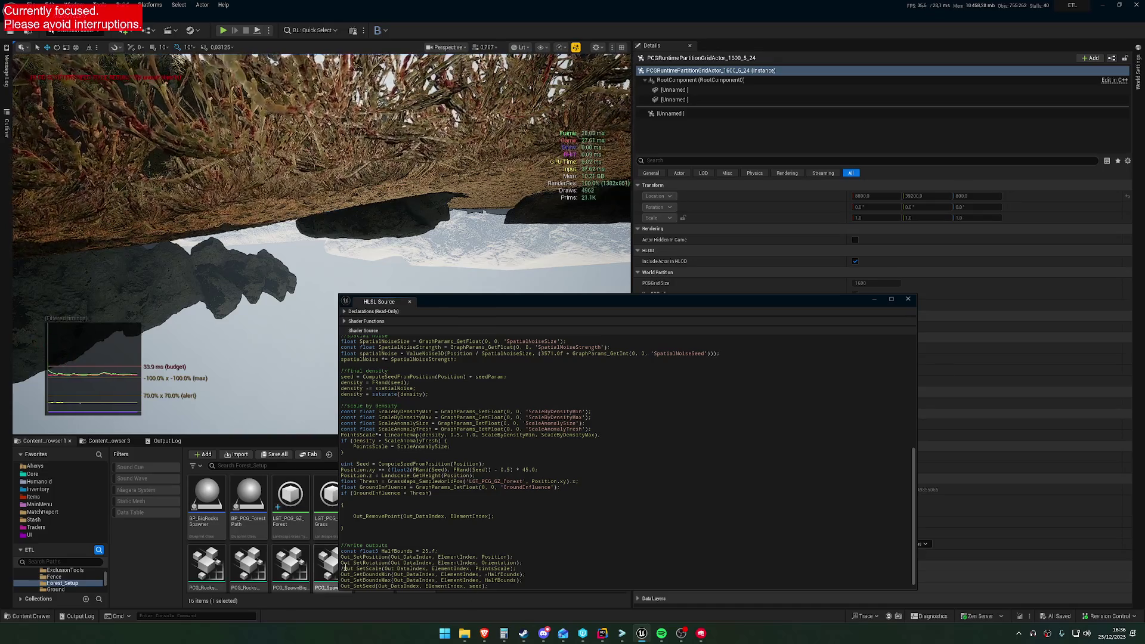
key("Delete")
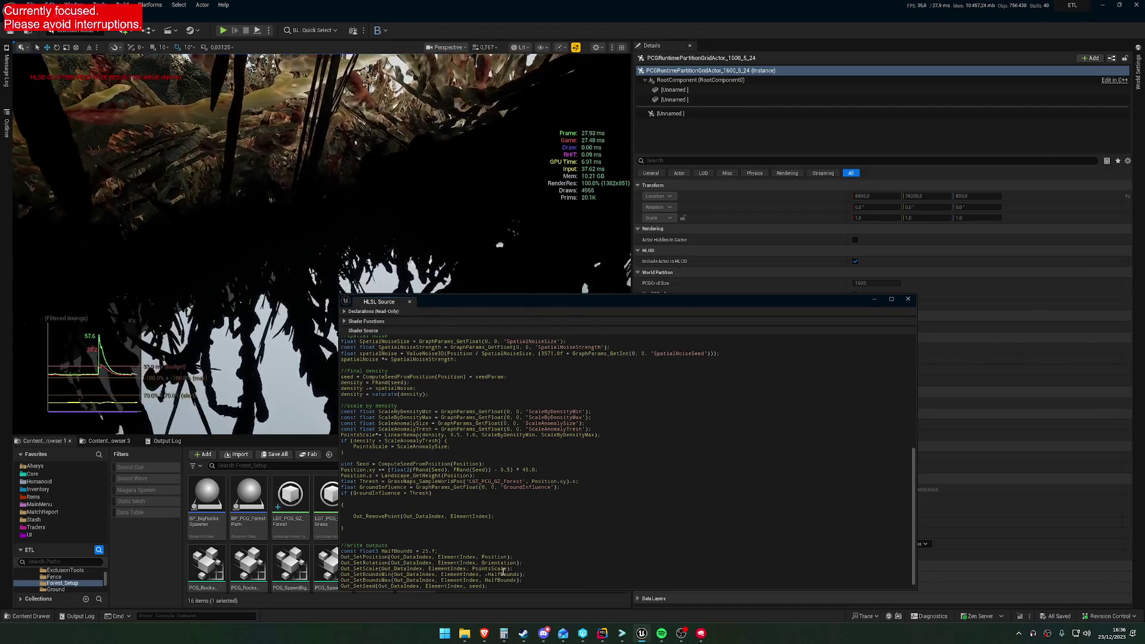
Wrap PointsScale in abs() on the Out_SetScale line.
left_click(472, 569)
type("abs")
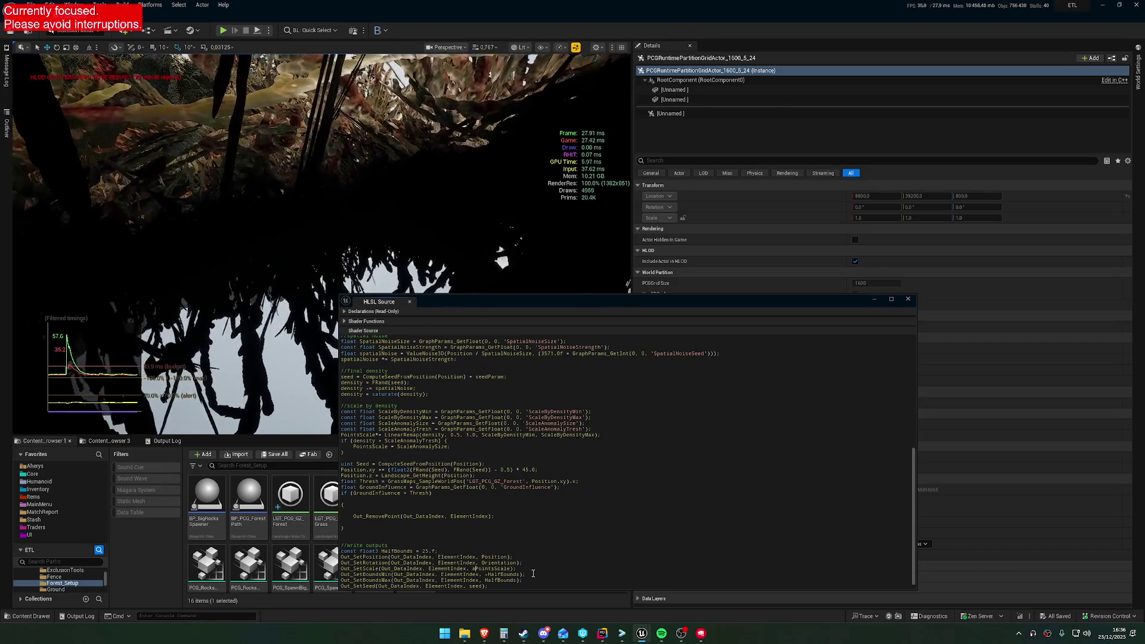
type("(")
key("ctrl+Right")
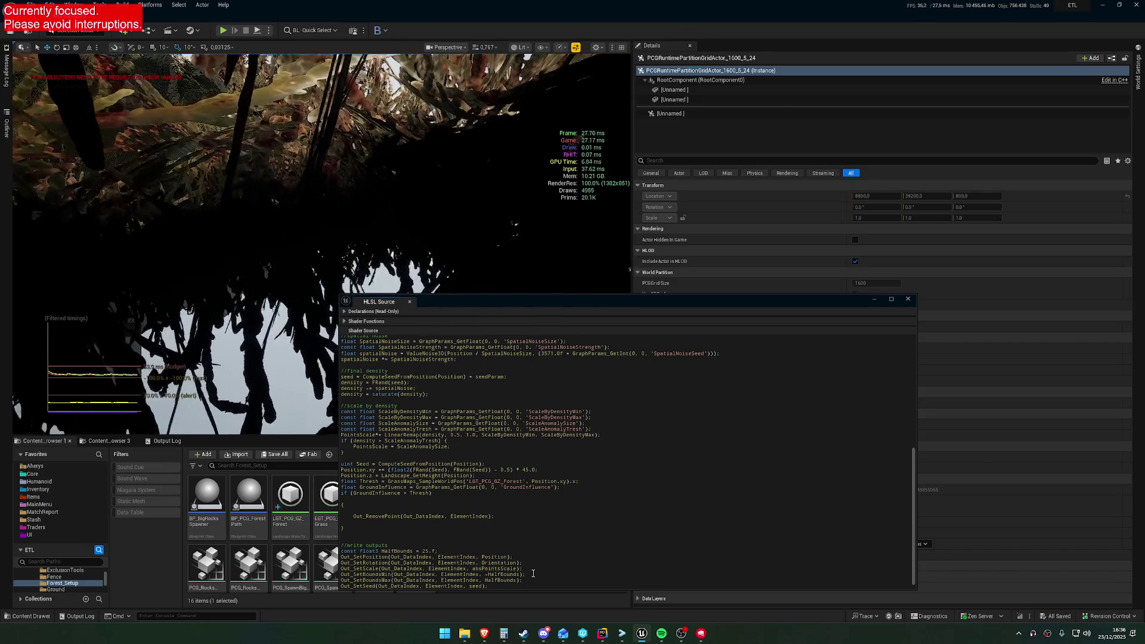
type(")")
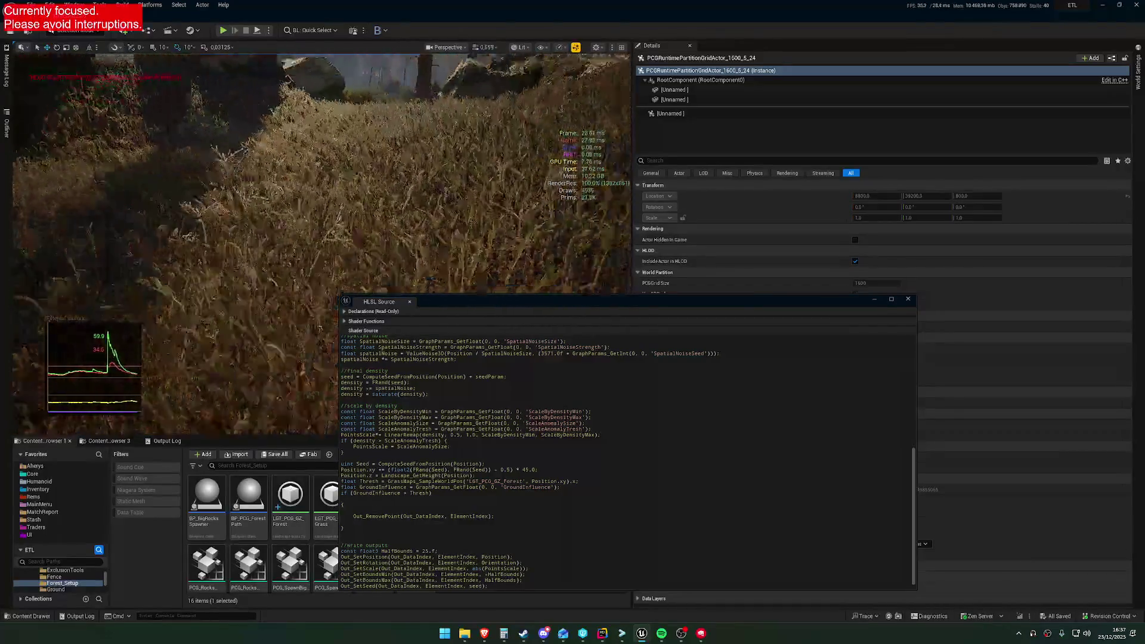
Fly the camera over the rocks and grass field toward the tree line to inspect foliage.
key("s")
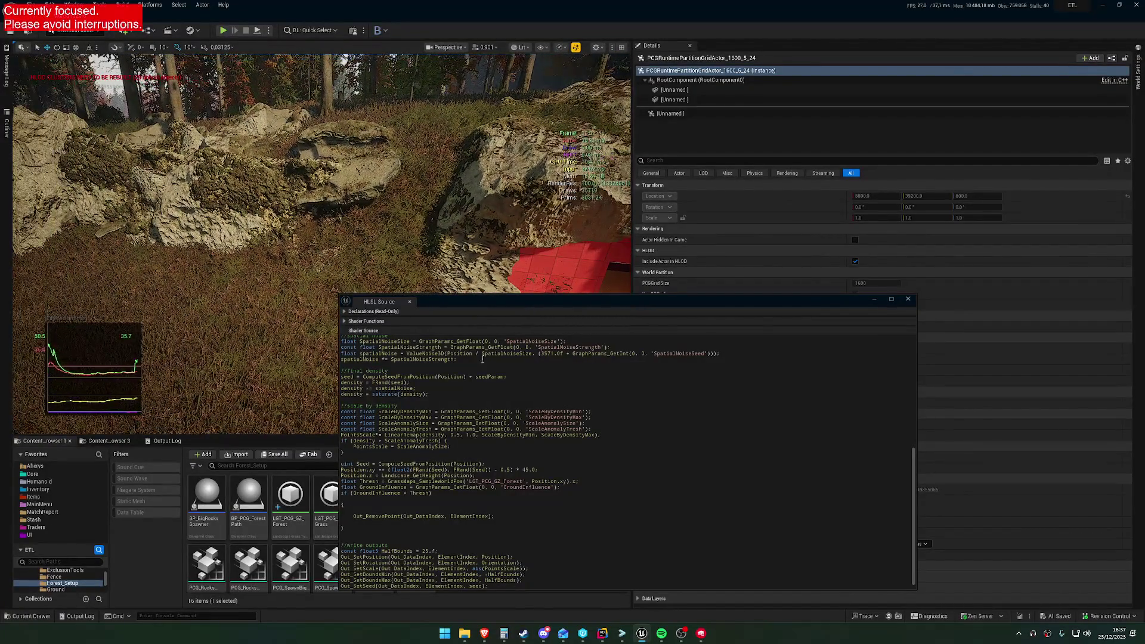
key("w")
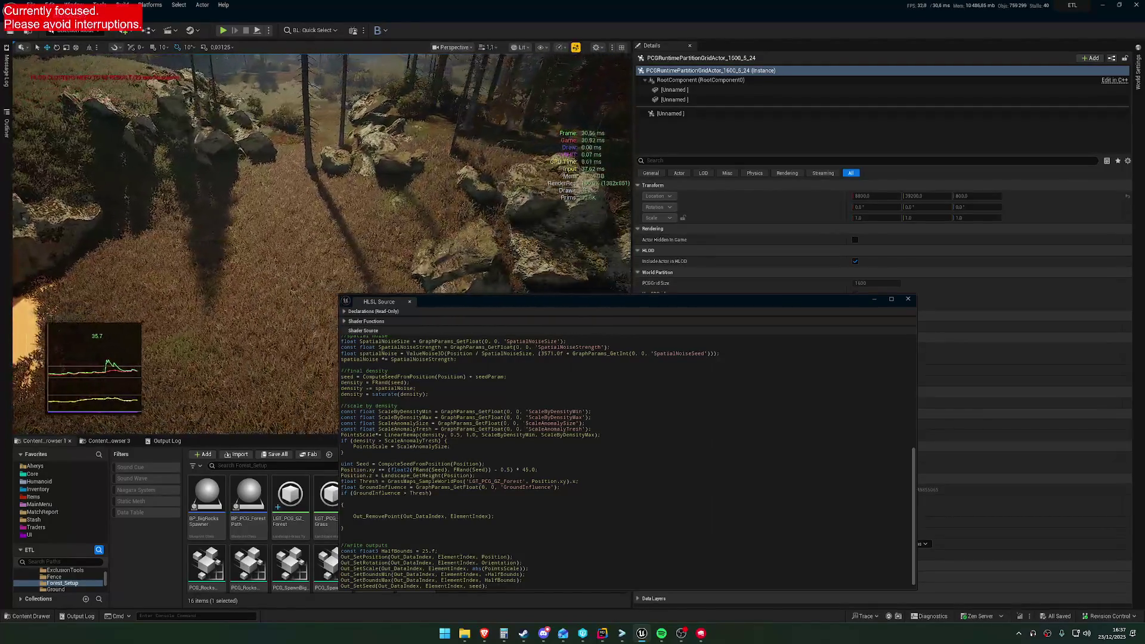
key("w")
scroll(322, 238, "up", 2)
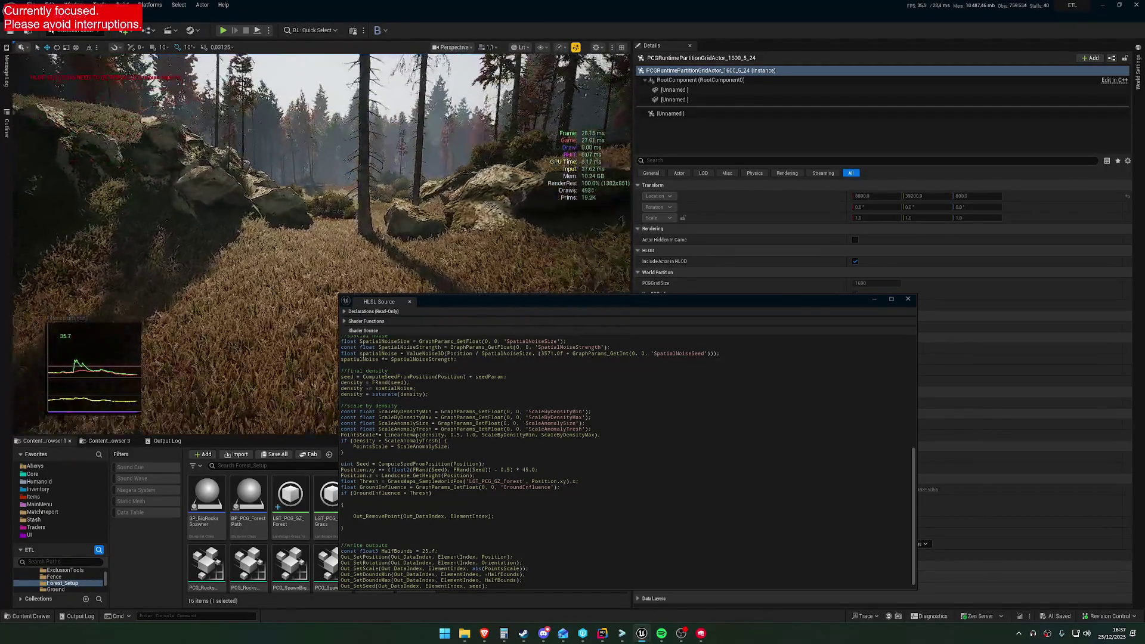
key("w")
scroll(322, 239, "down", 1)
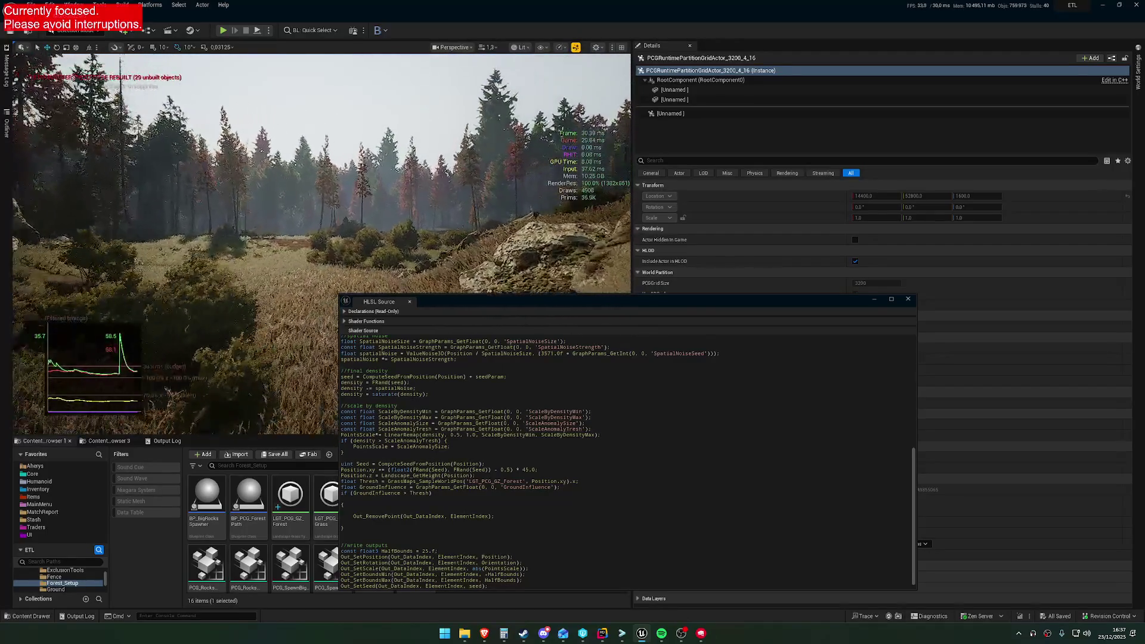
key("w")
scroll(533, 539, "down", 1)
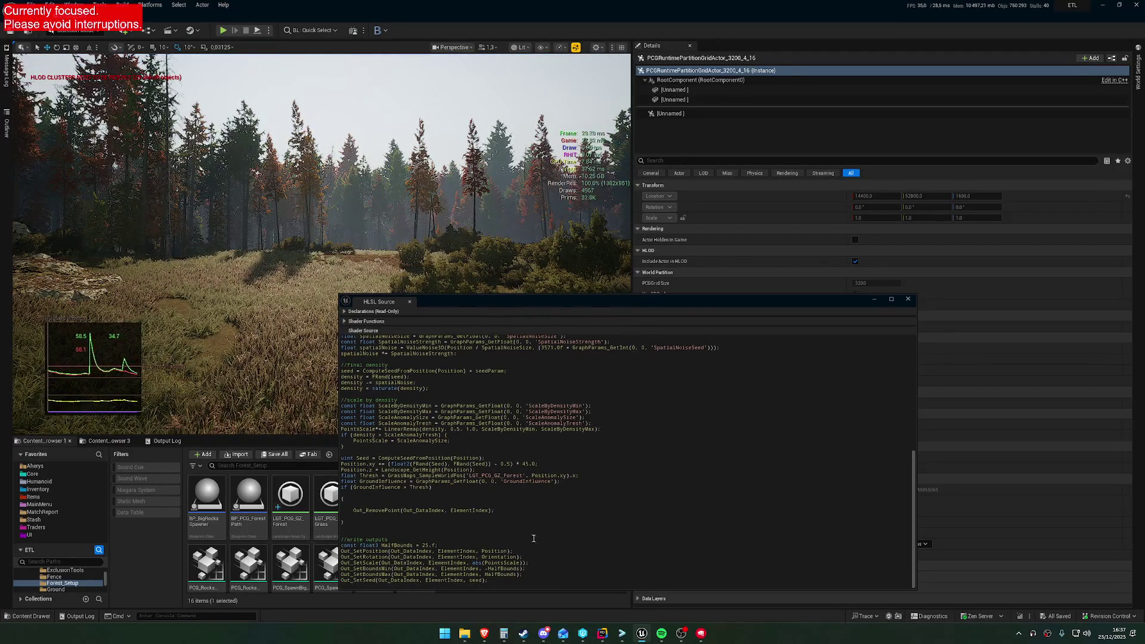
Delete abs from the Out_SetScale line so it outputs PointsScale directly.
double_click(489, 562)
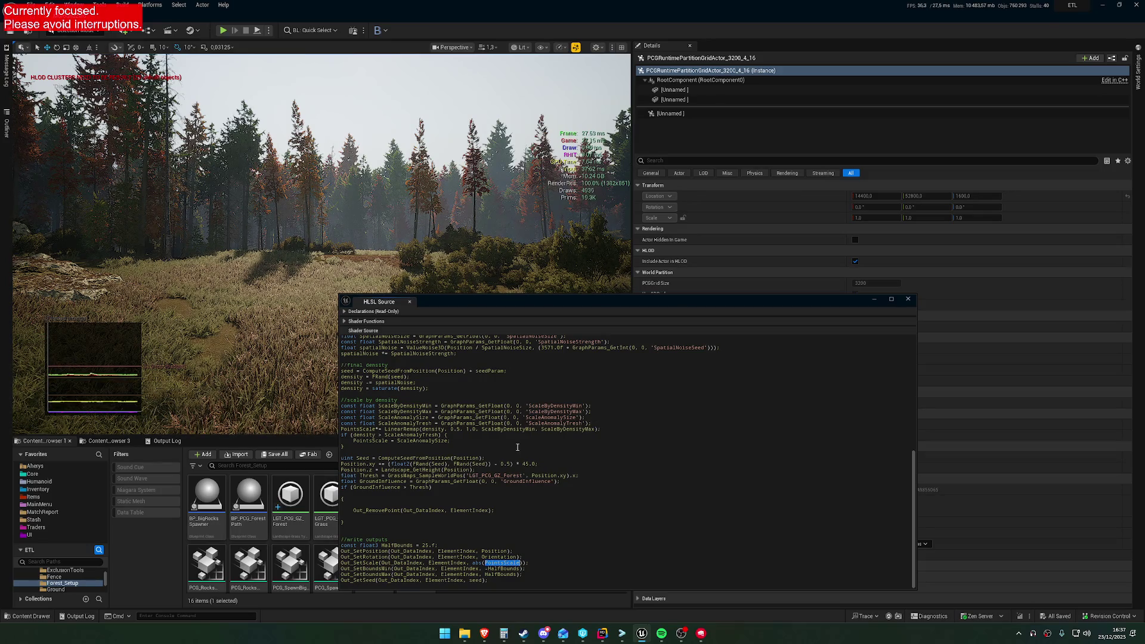
double_click(477, 562)
key("Delete")
key("Delete")
double_click(548, 406)
double_click(384, 388)
key("End")
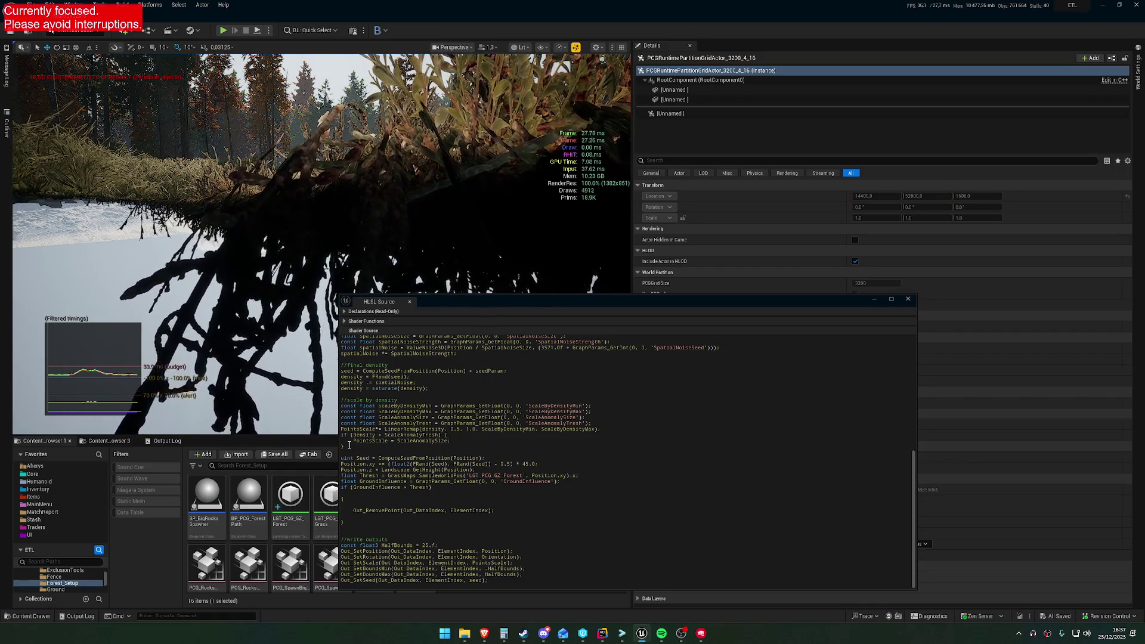
Uncomment the PointsScale LinearRemap line and save the HLSL source.
left_click_drag(342, 445, 339, 428)
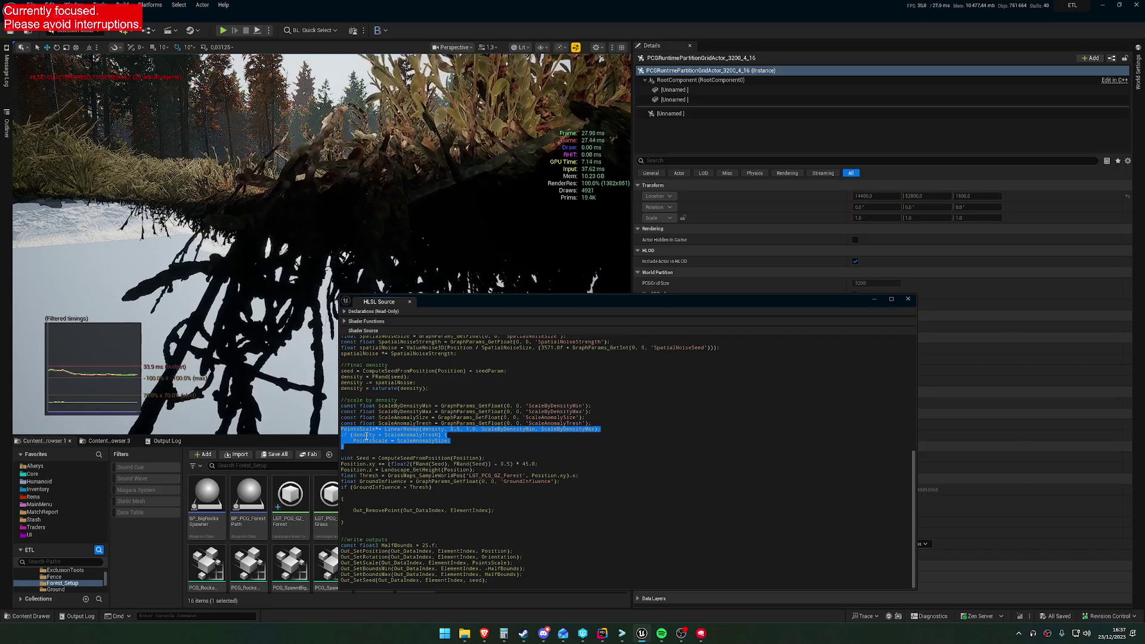
key("Left")
type("//")
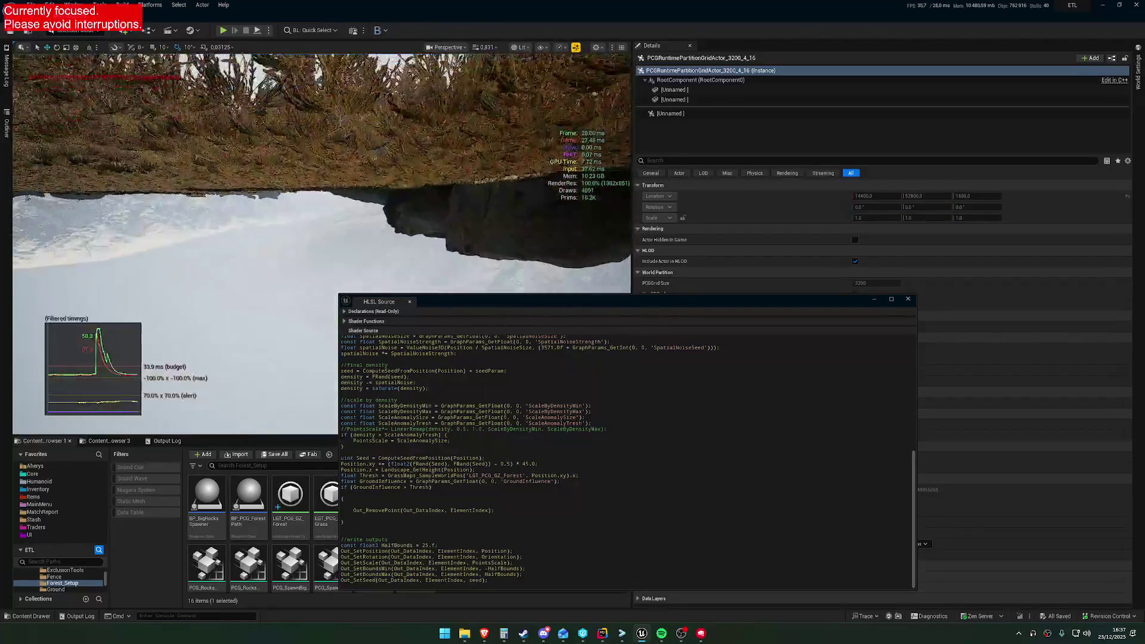
left_click(341, 429)
key("Delete")
key("Delete")
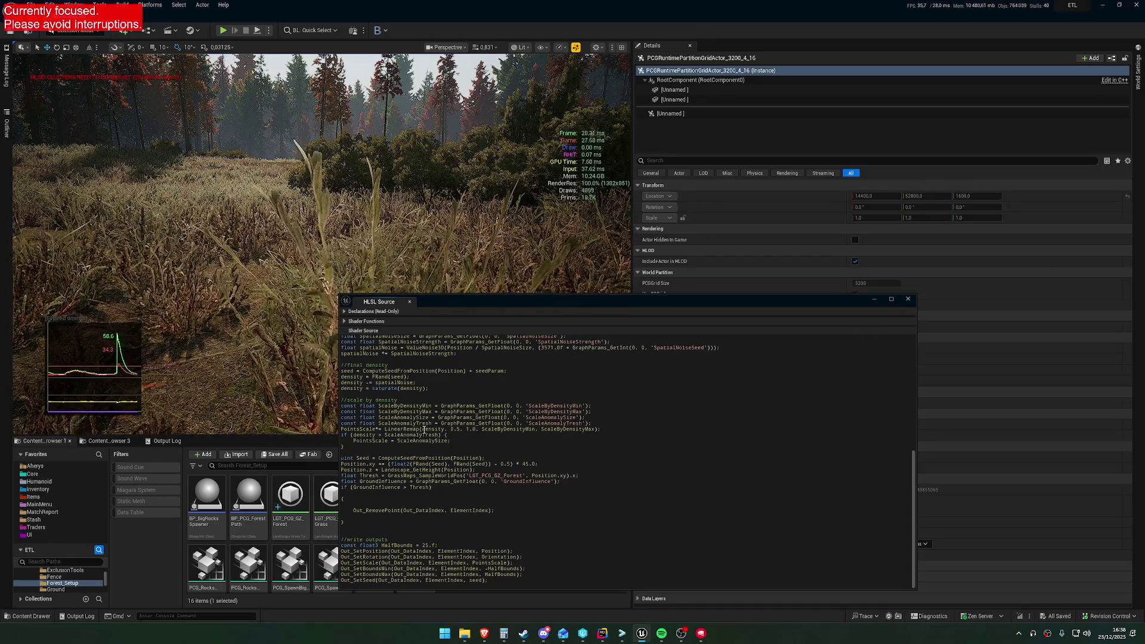
double_click(434, 430)
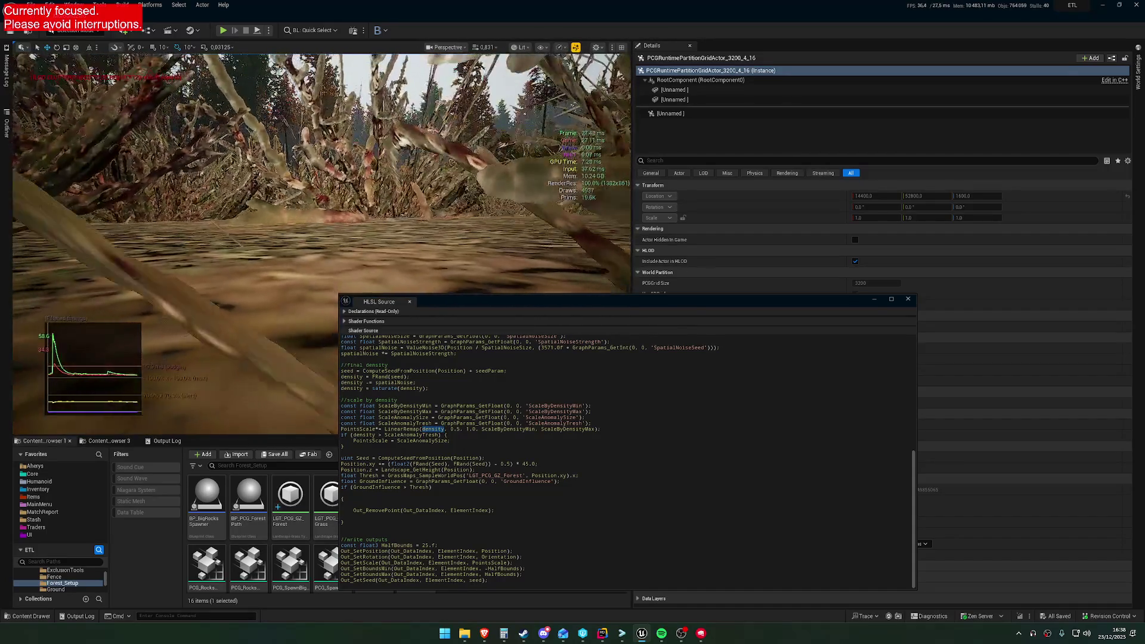
left_click(435, 430)
type("abs(")
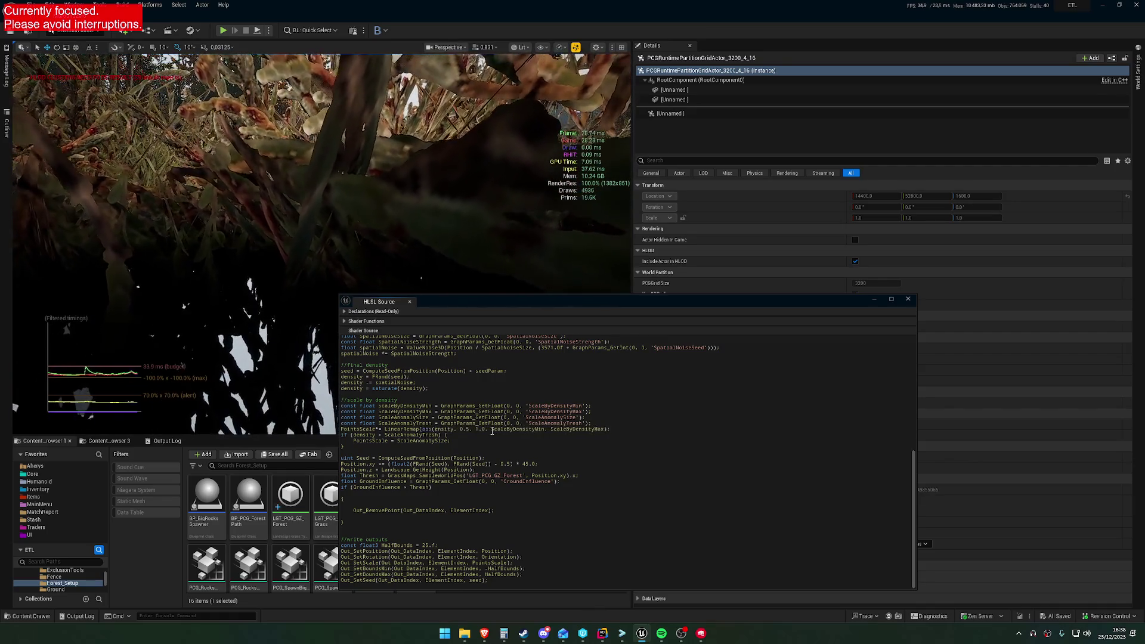
type(")")
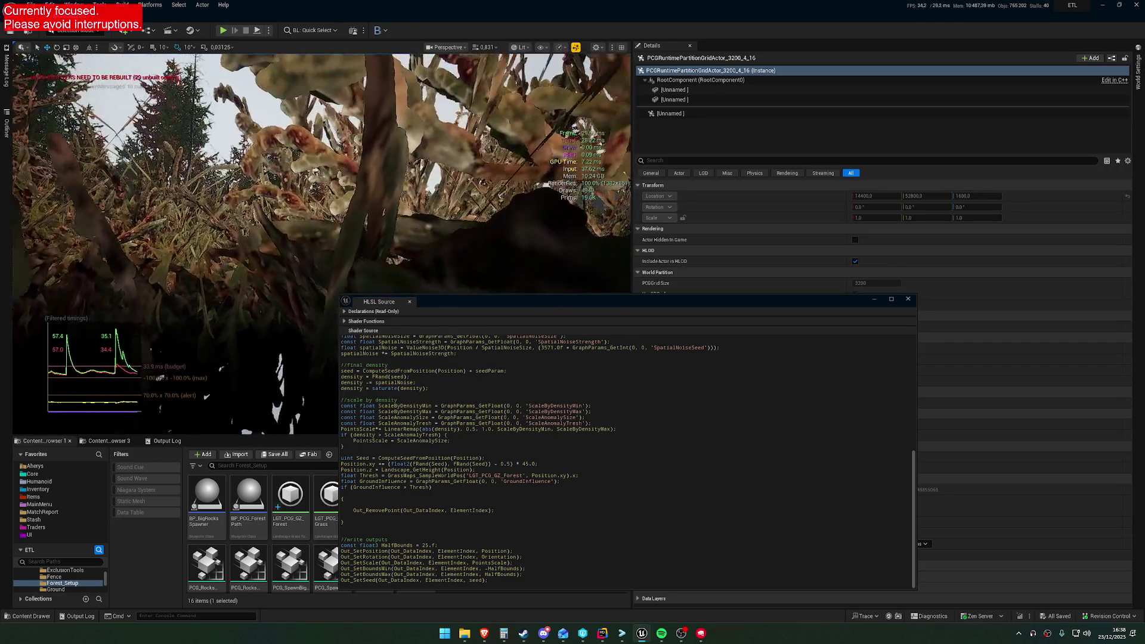
key("BackSpace")
key("BackSpace")
key("BackSpace")
key("BackSpace")
key("ctrl+s")
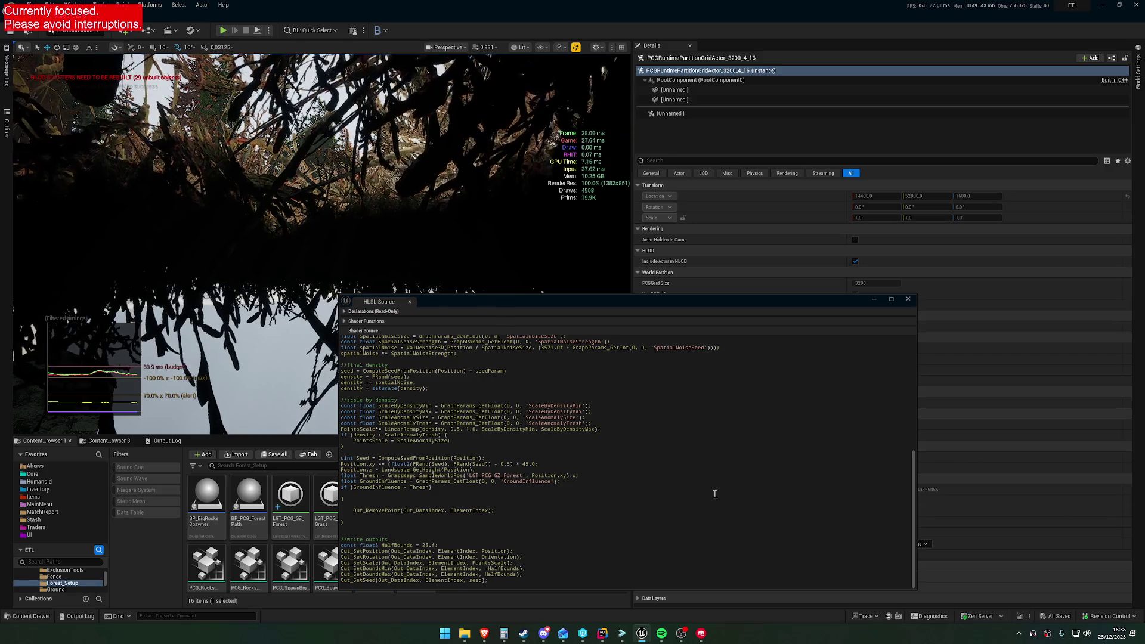
Replace ScaleByDensityMin and ScaleByDensityMax in the LinearRemap call with constants 0.f and 1.f.
scroll(549, 405, "up", 2)
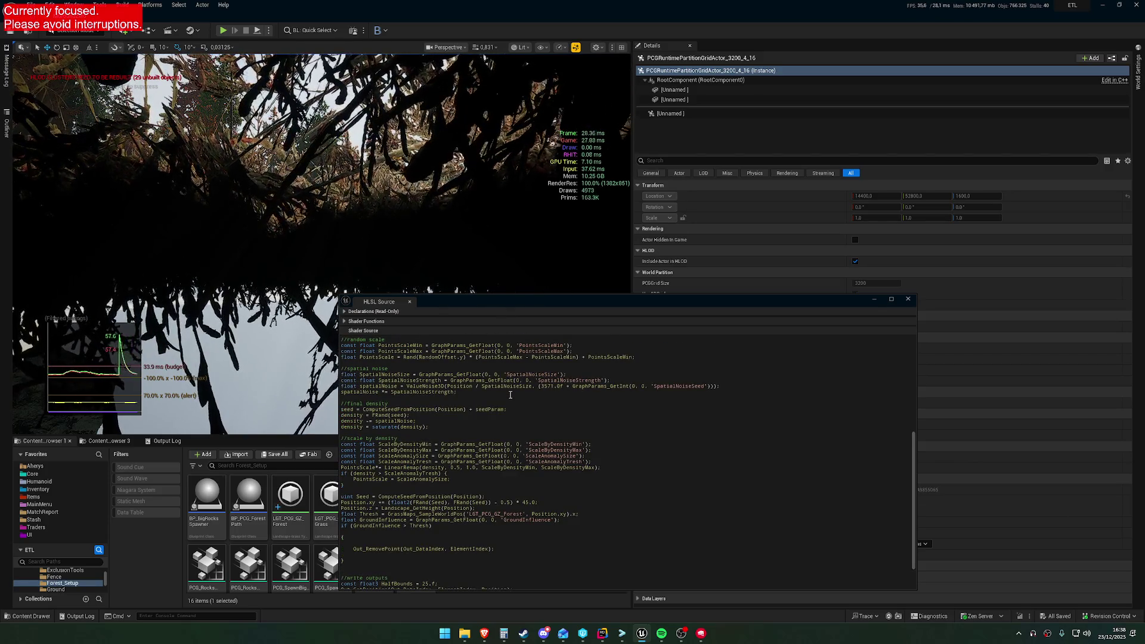
scroll(550, 405, "up", 4)
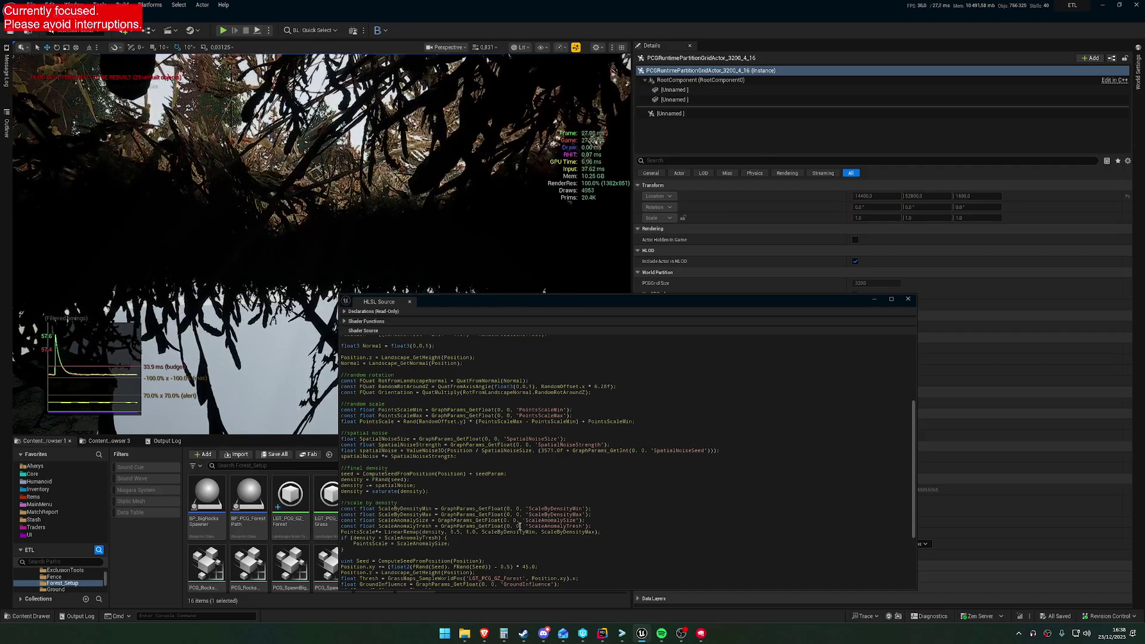
key("ctrl+f")
type("scale")
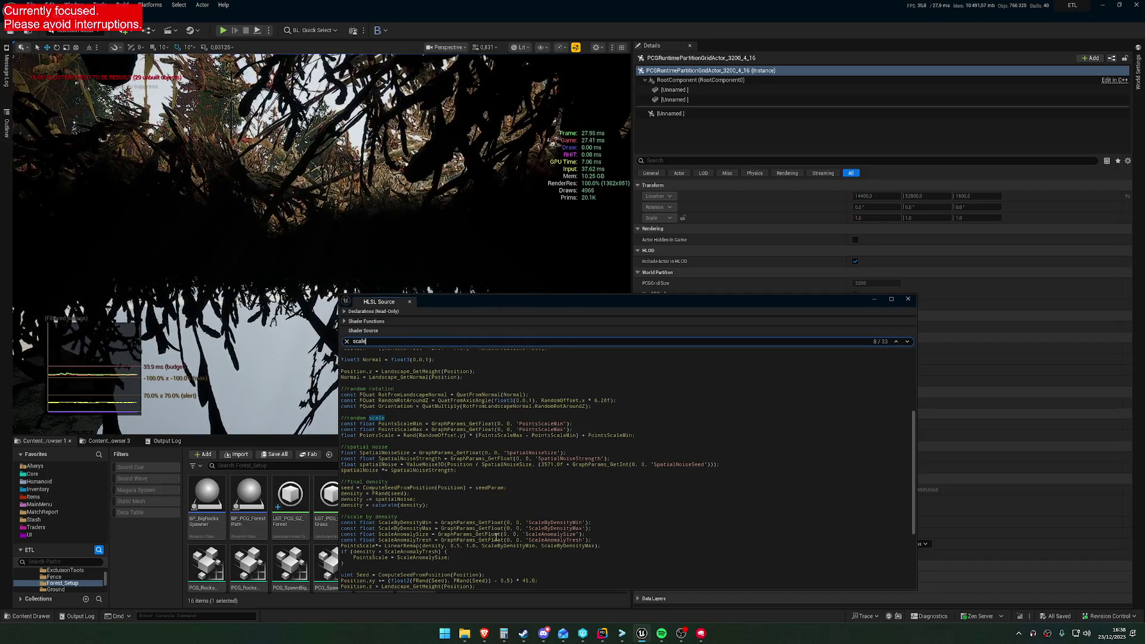
double_click(507, 546)
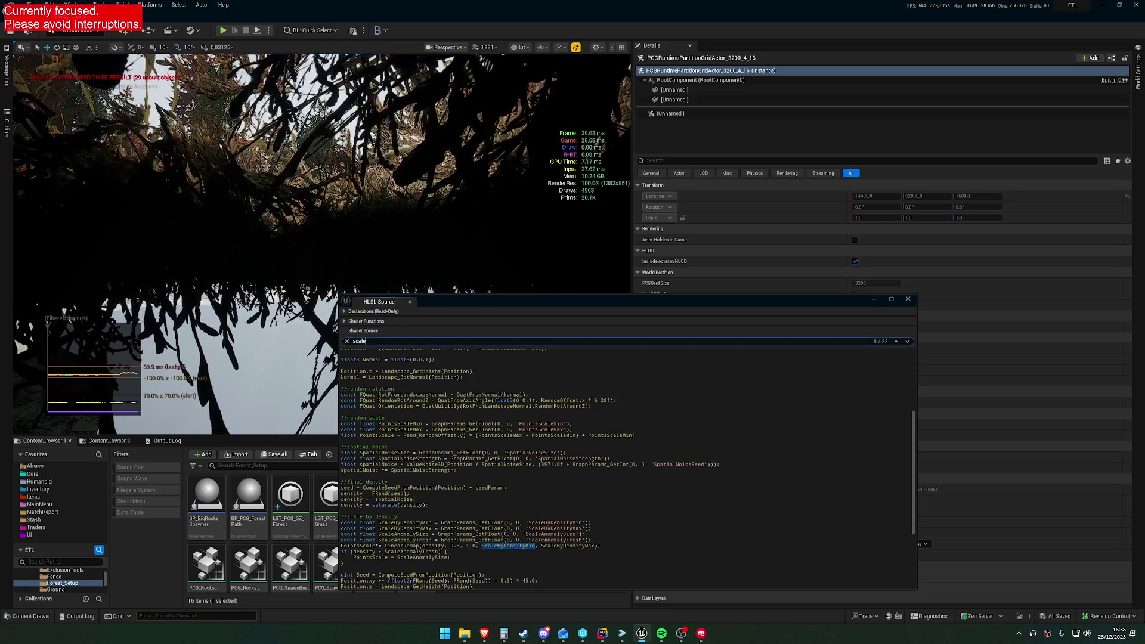
left_click(346, 341)
double_click(504, 545)
type("1.f")
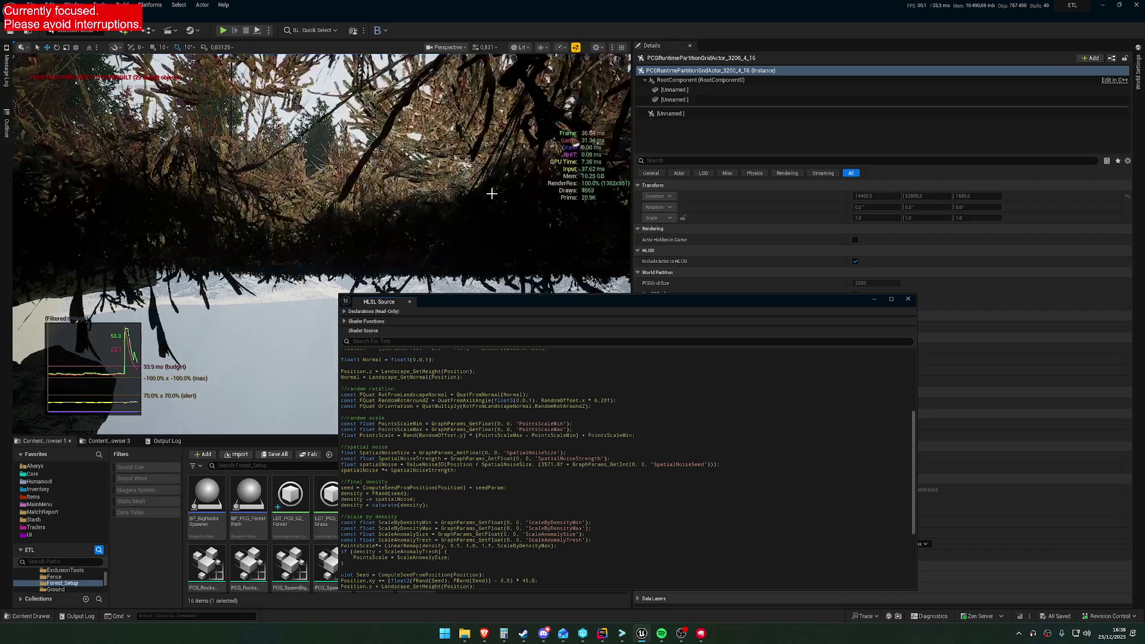
double_click(522, 546)
type("1.f")
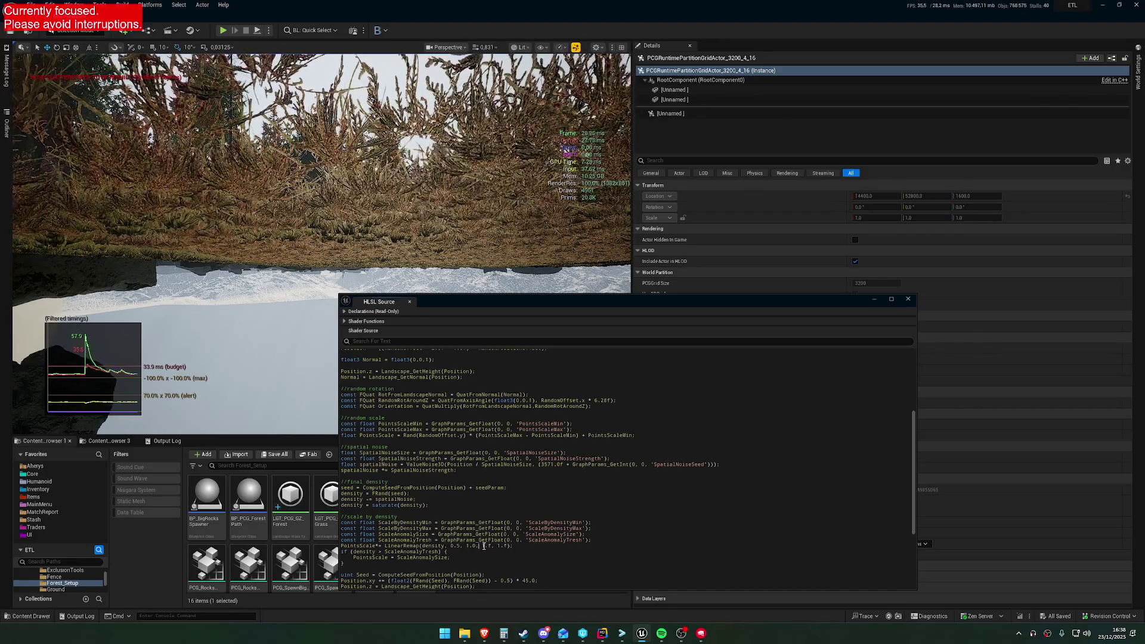
key("BackSpace")
type("0")
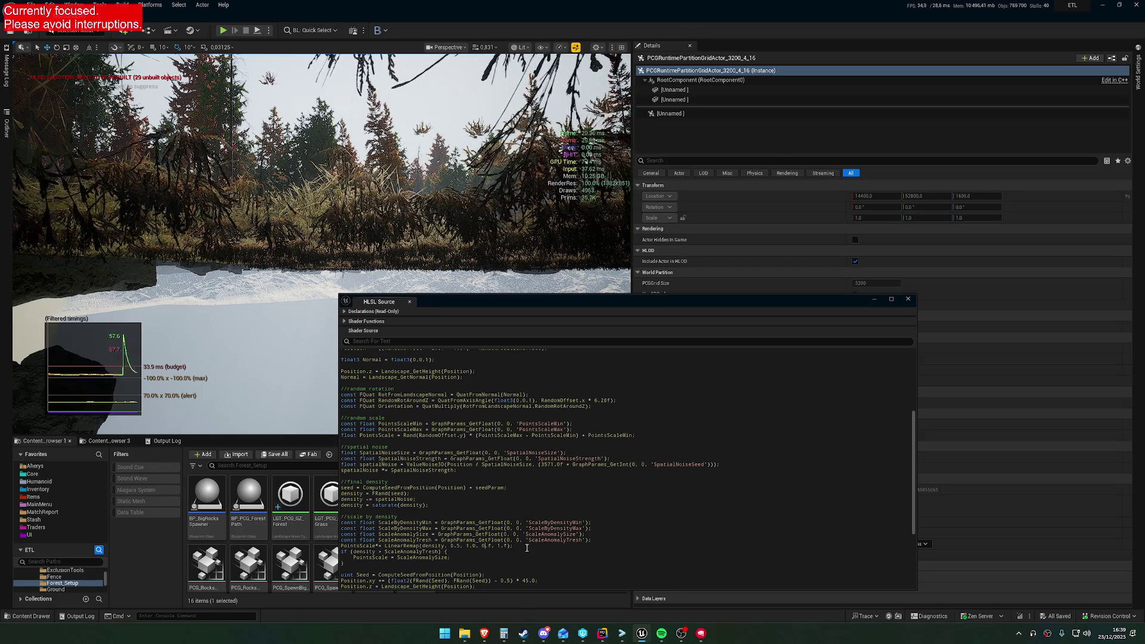
Paste ScaleByDensityMin and ScaleByDensityMax back as LinearRemap's output range, then expand Shader Functions.
double_click(549, 533)
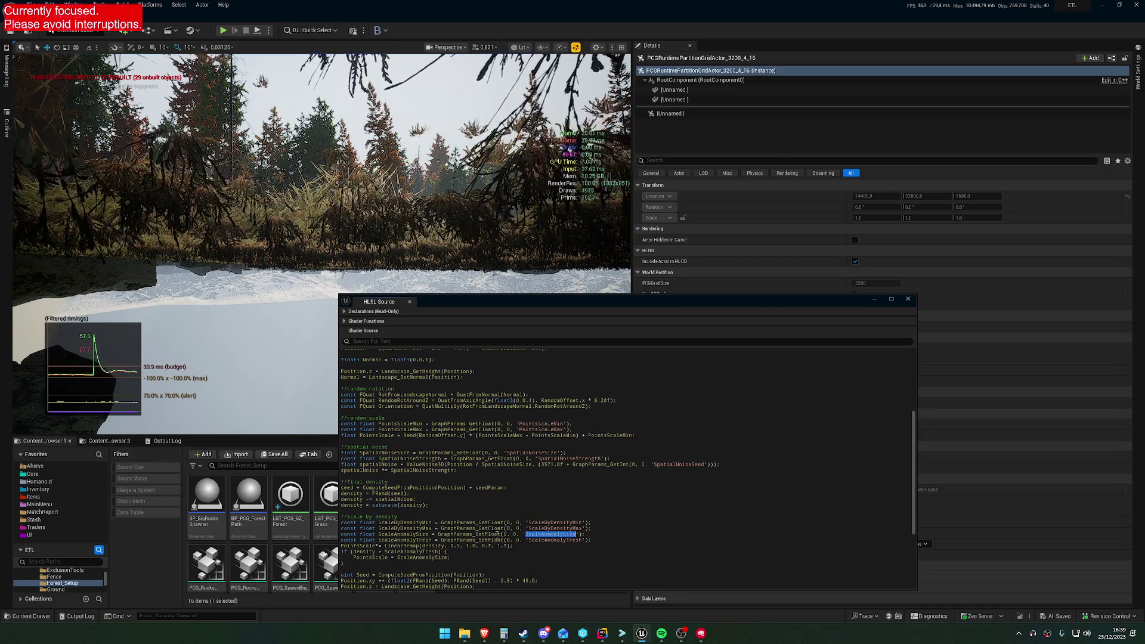
double_click(403, 535)
double_click(405, 522)
key("ctrl+c")
double_click(487, 546)
key("ctrl+v")
double_click(419, 529)
key("ctrl+c")
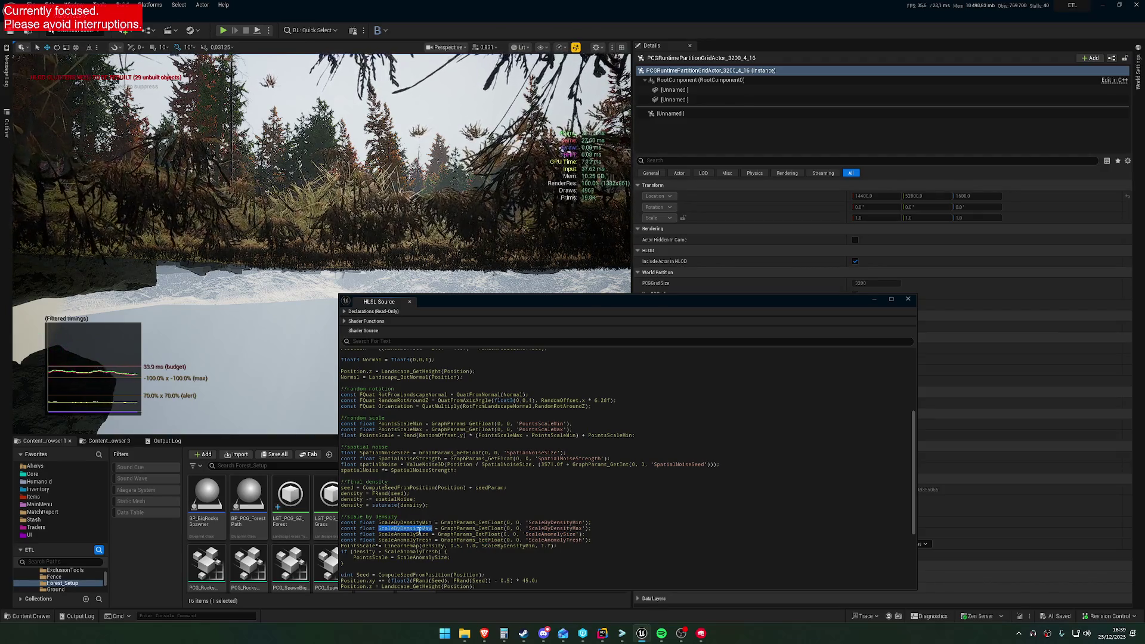
left_click(553, 545)
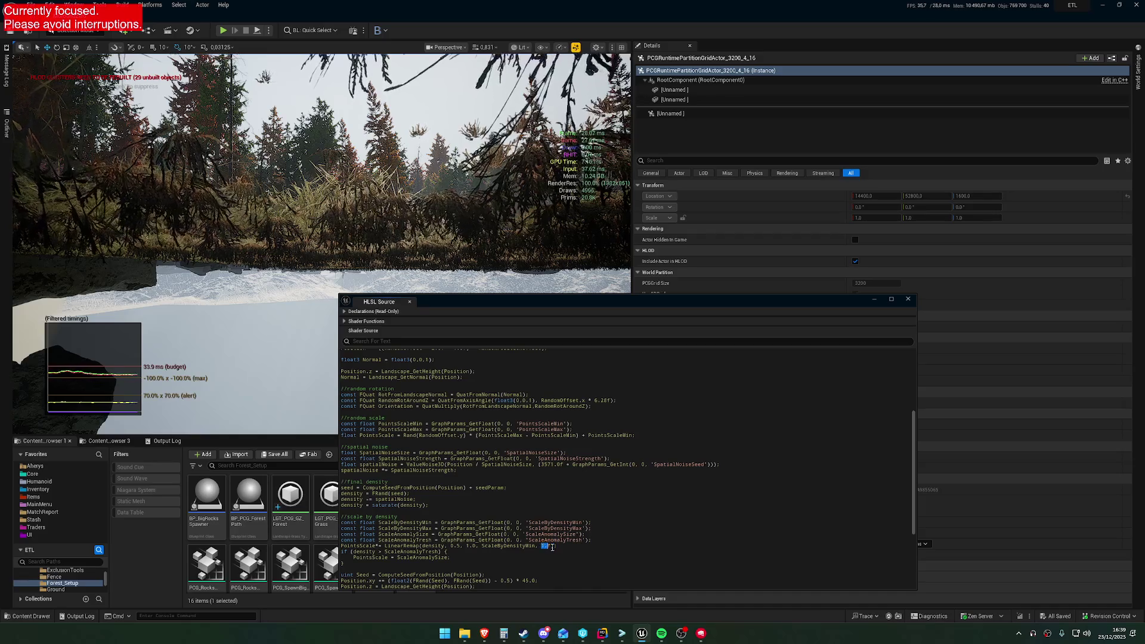
key("ctrl+v")
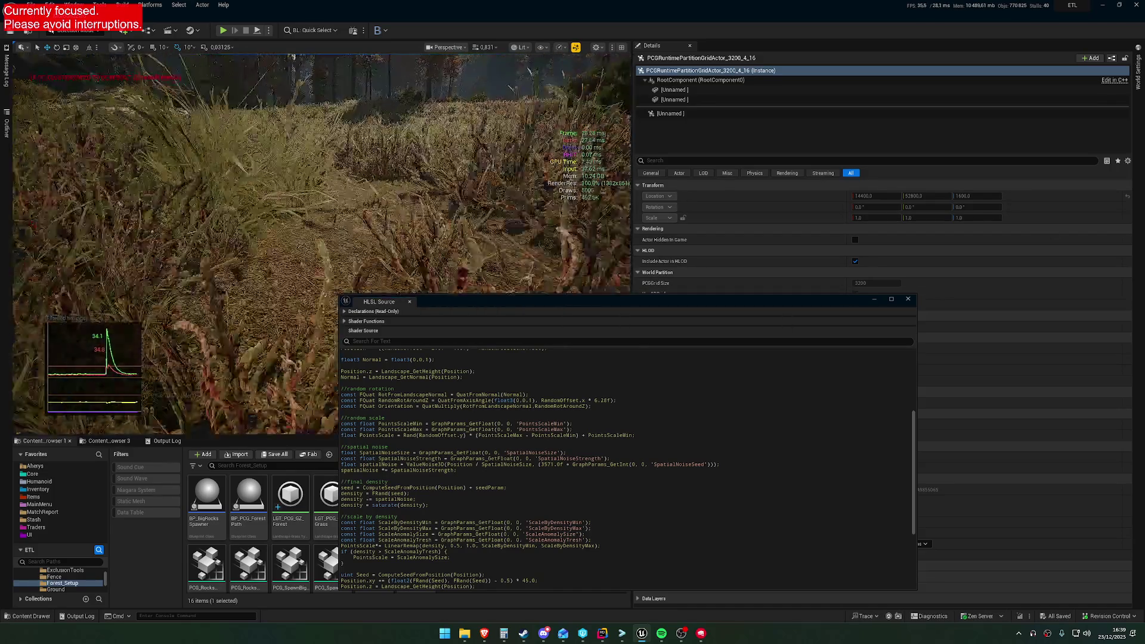
double_click(412, 545)
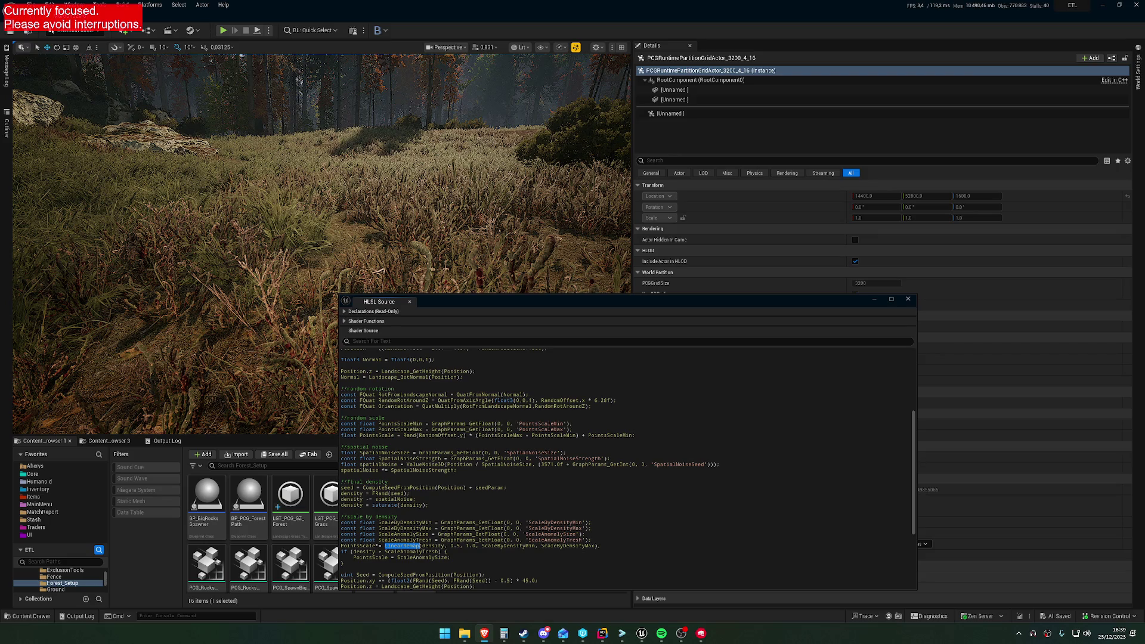
left_click(375, 322)
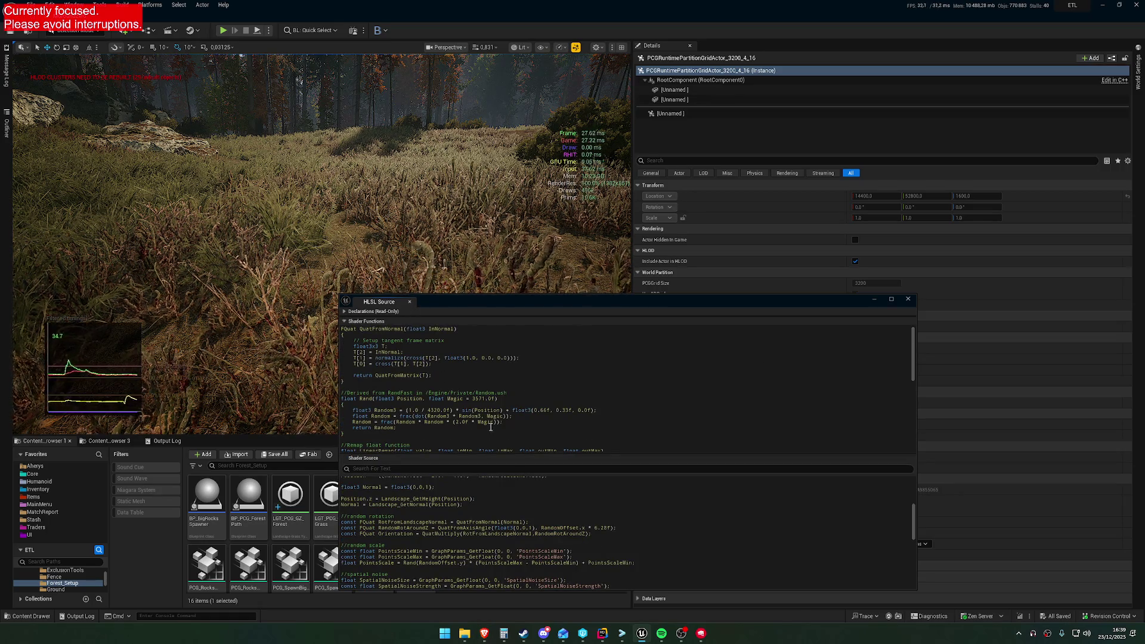
scroll(495, 415, "down", 3)
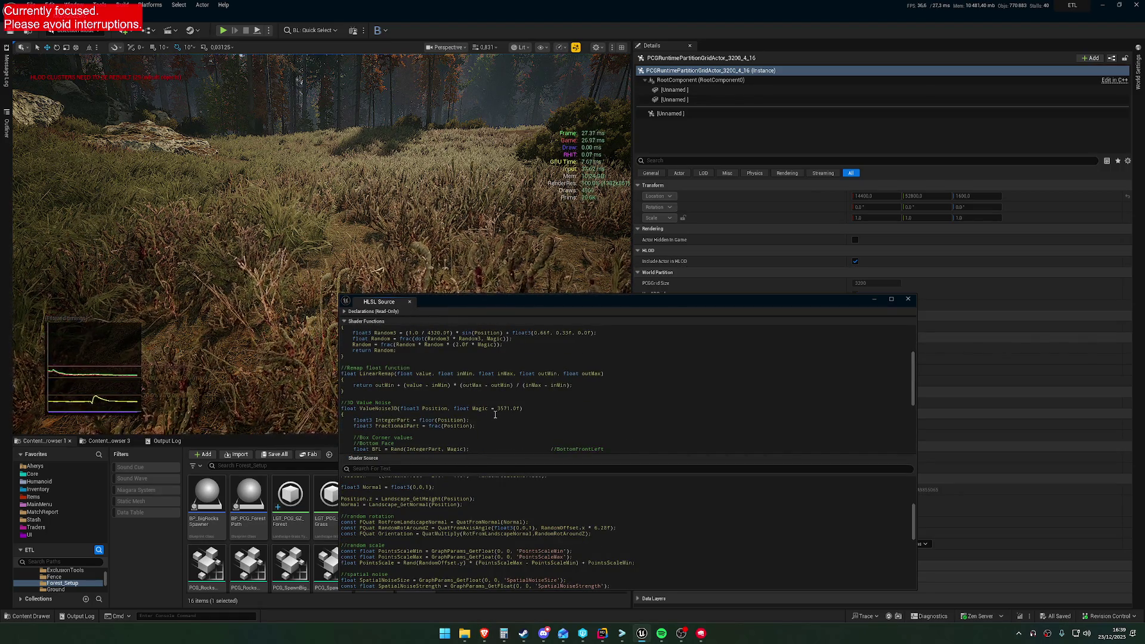
left_click_drag(480, 301, 464, 180)
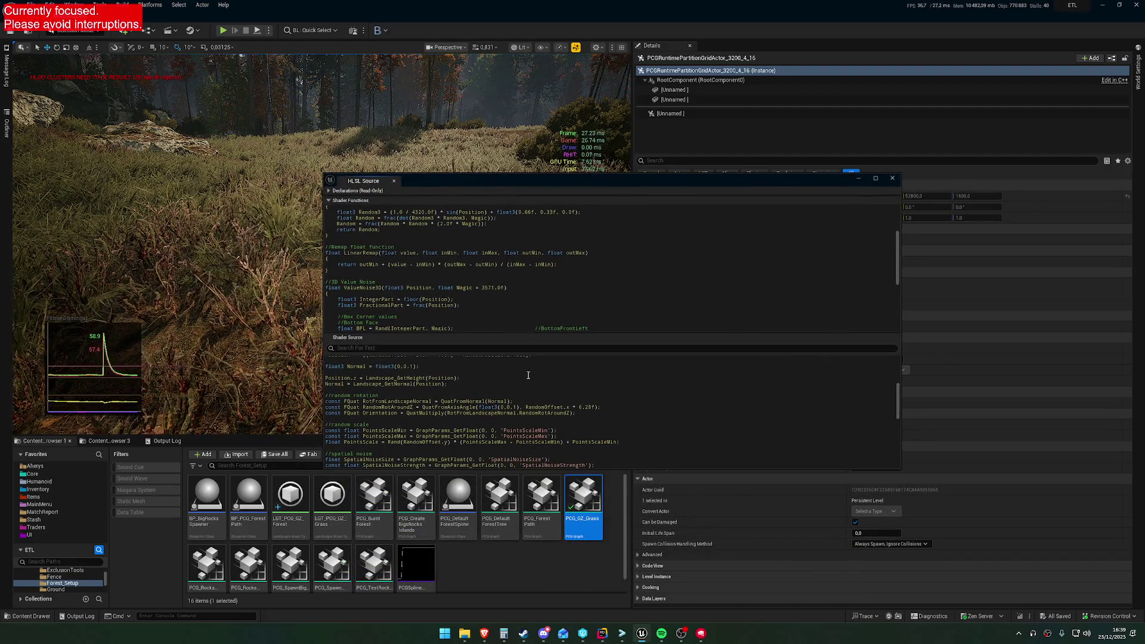
scroll(515, 426, "down", 4)
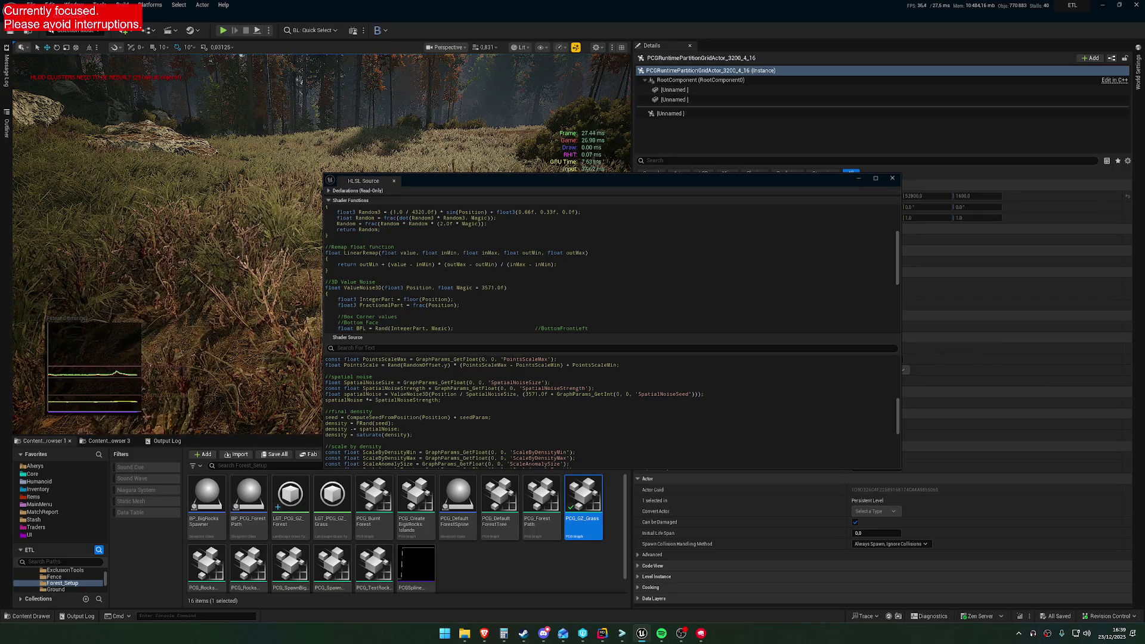
left_click_drag(685, 180, 676, 325)
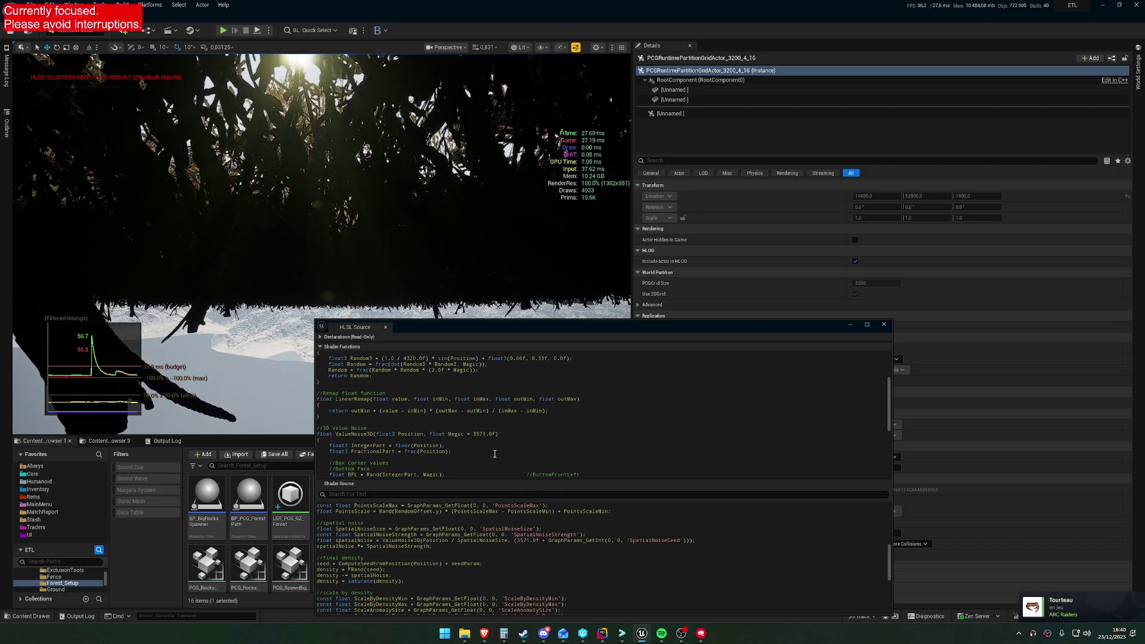
Change the LinearRemap input minimum from 0.5 to 0.0 and save.
scroll(493, 441, "down", 3)
scroll(493, 442, "down", 4)
scroll(454, 554, "down", 4)
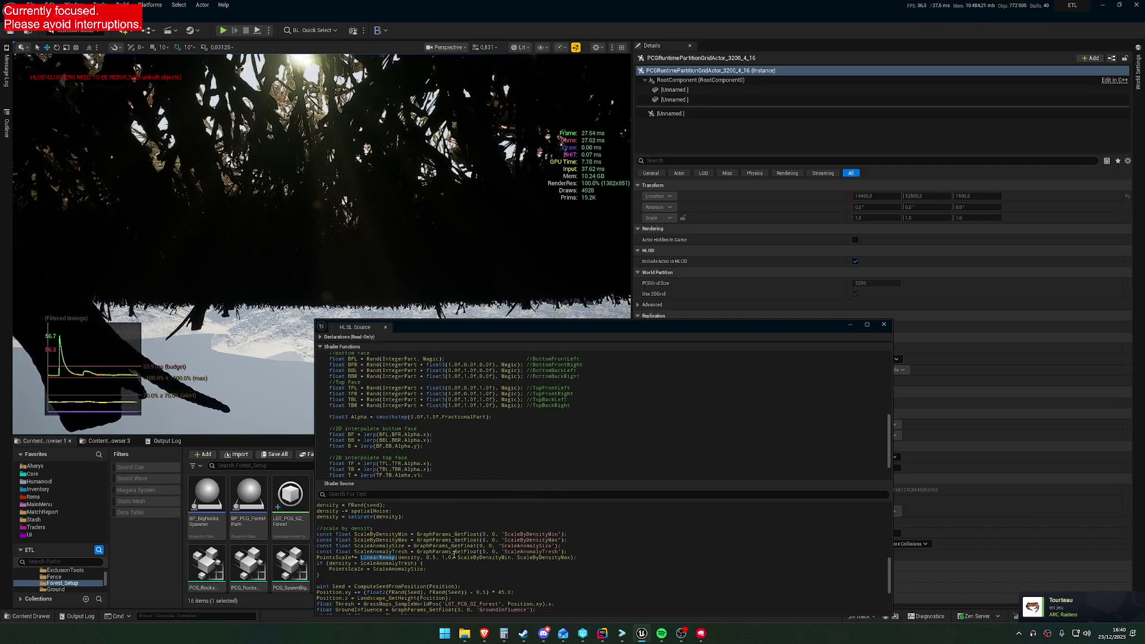
left_click(434, 558)
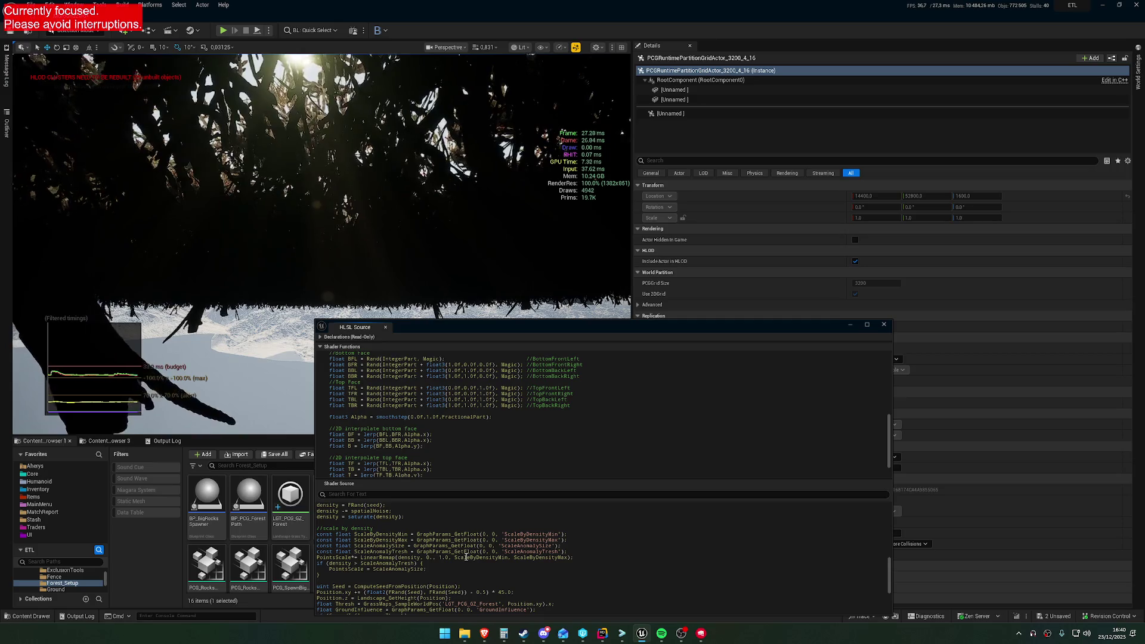
type("0")
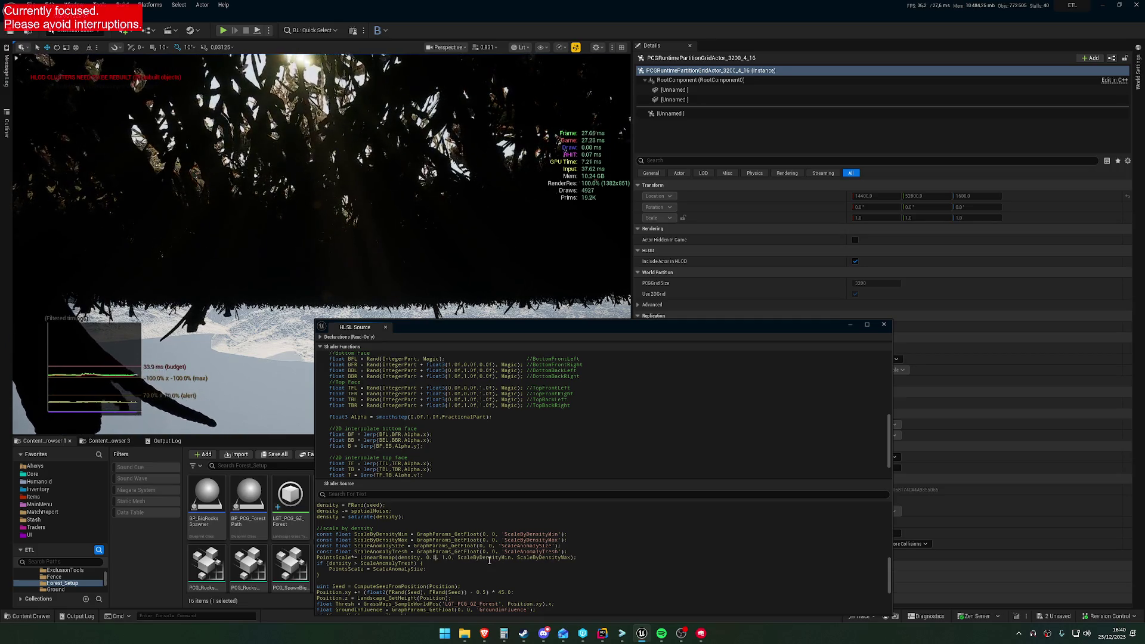
key("ctrl+s")
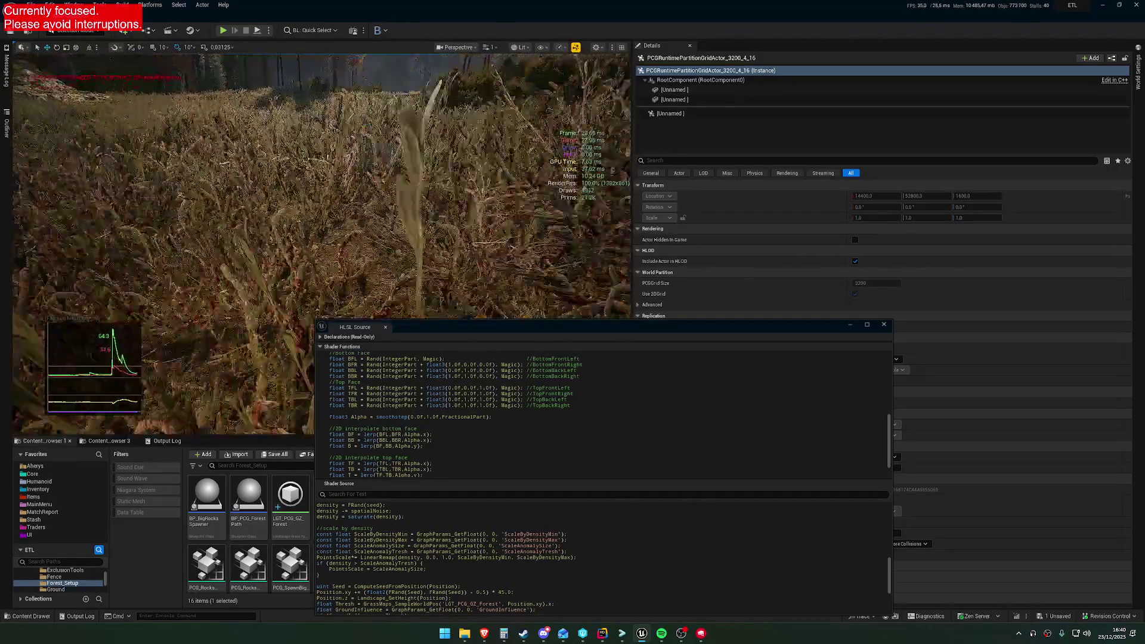
Look around the level to check the regenerated tall grass and shrubs.
scroll(322, 185, "down", 2)
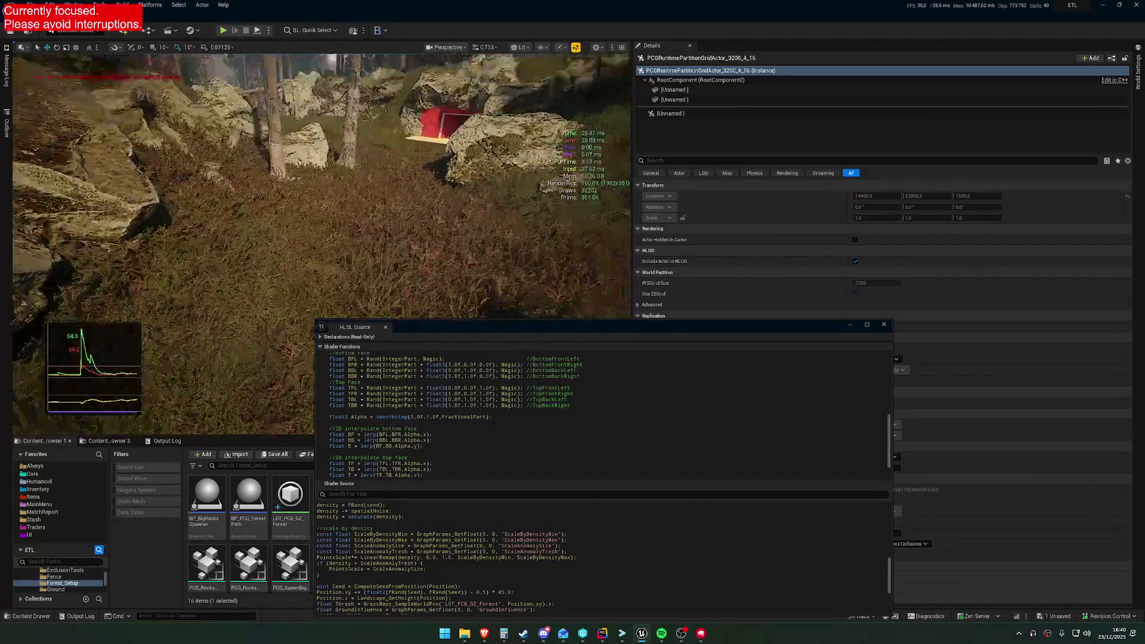
scroll(322, 185, "up", 2)
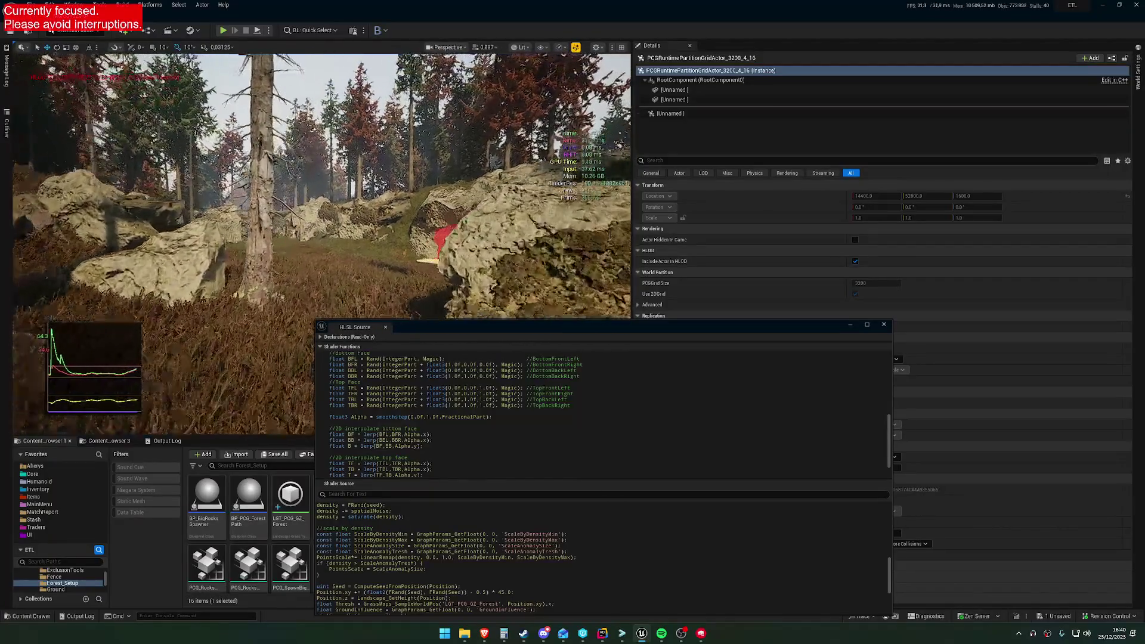
scroll(321, 185, "up", 2)
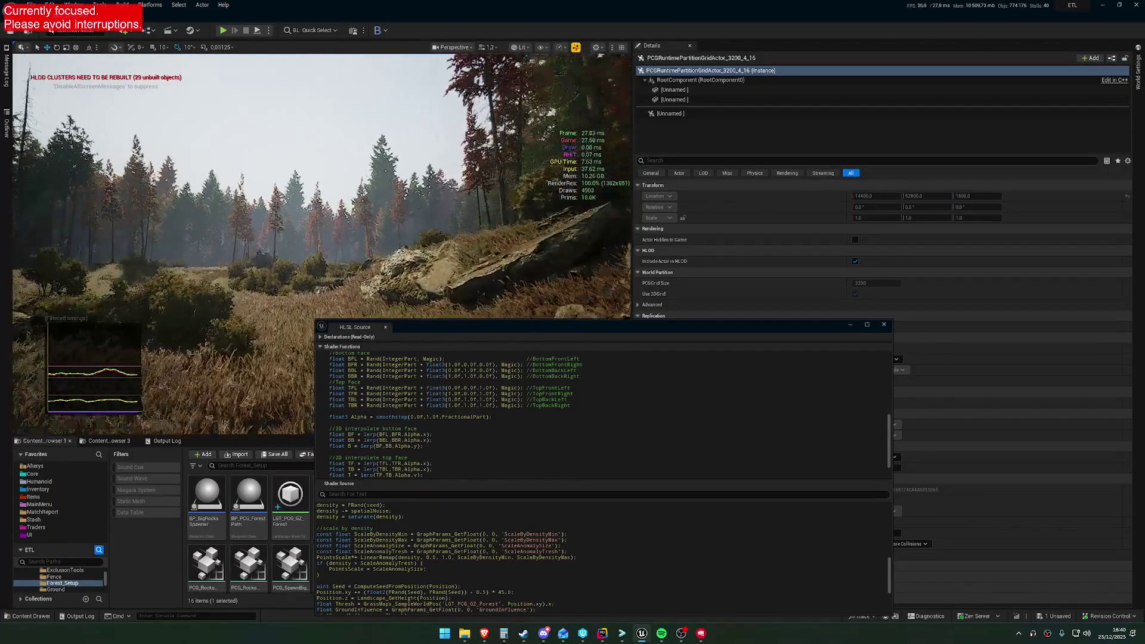
scroll(433, 262, "up", 5)
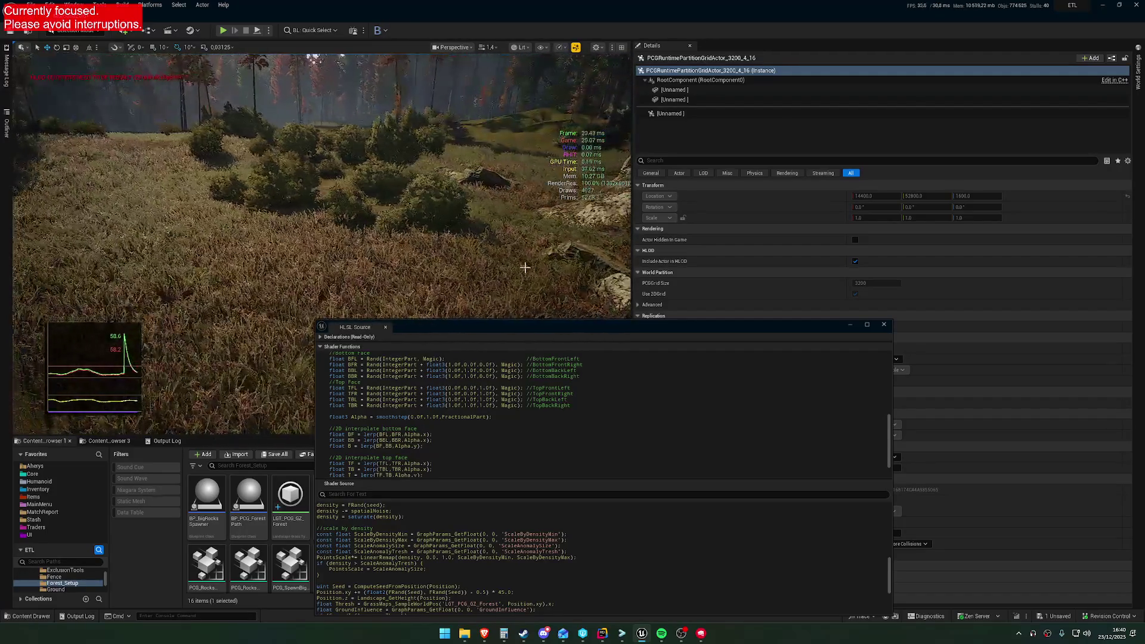
scroll(517, 564, "down", 6)
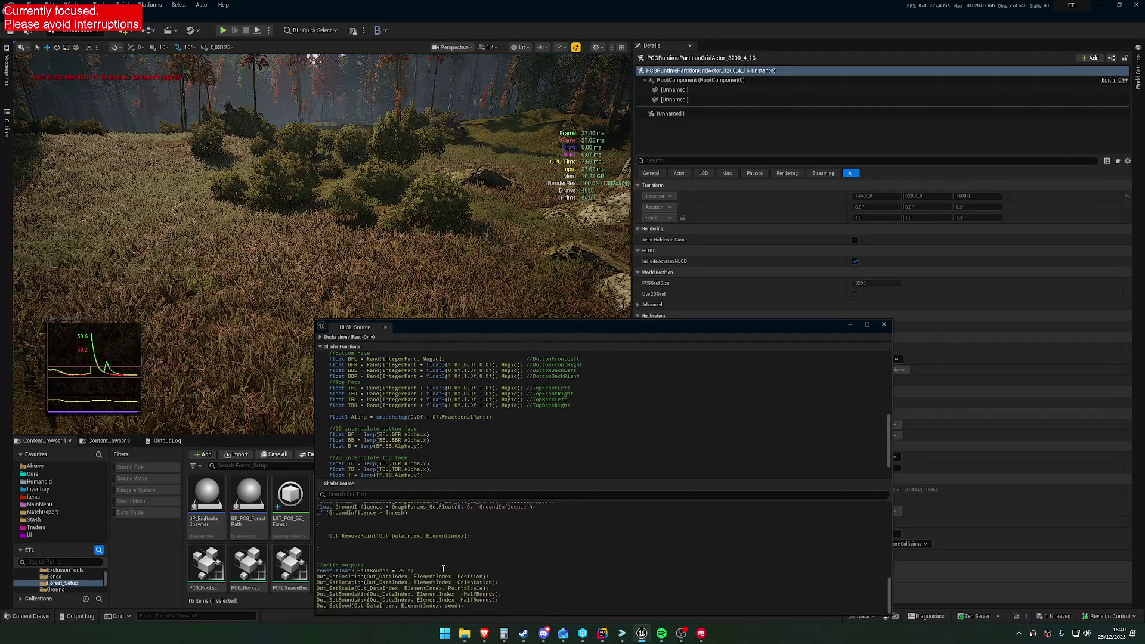
left_click_drag(490, 327, 549, 280)
scroll(540, 546, "up", 2)
scroll(540, 545, "up", 2)
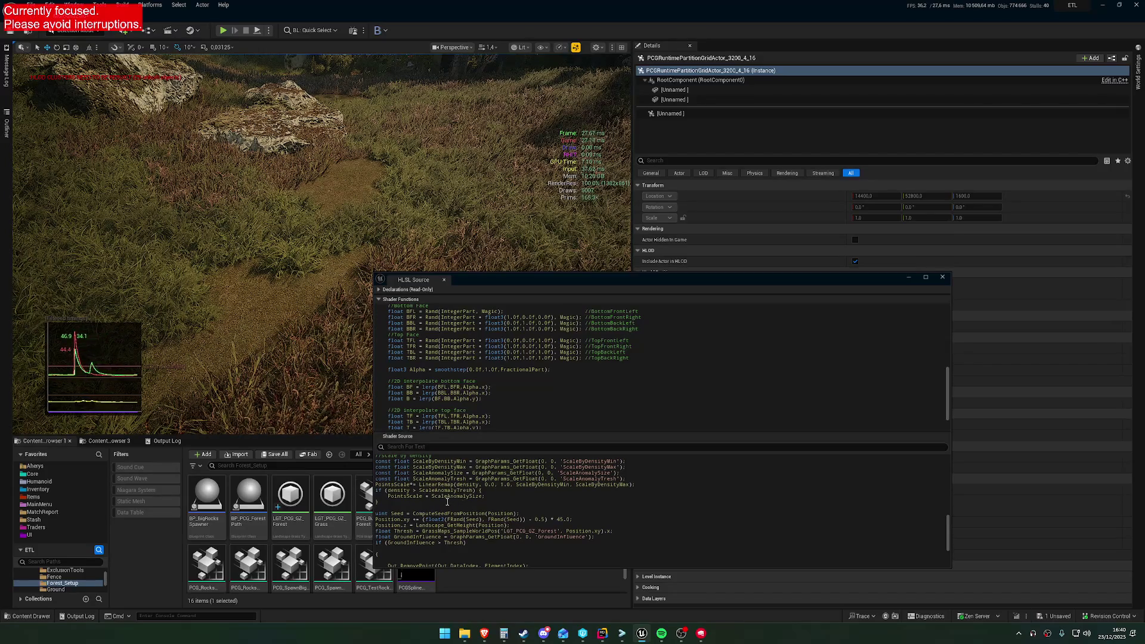
left_click_drag(376, 244, 375, 244)
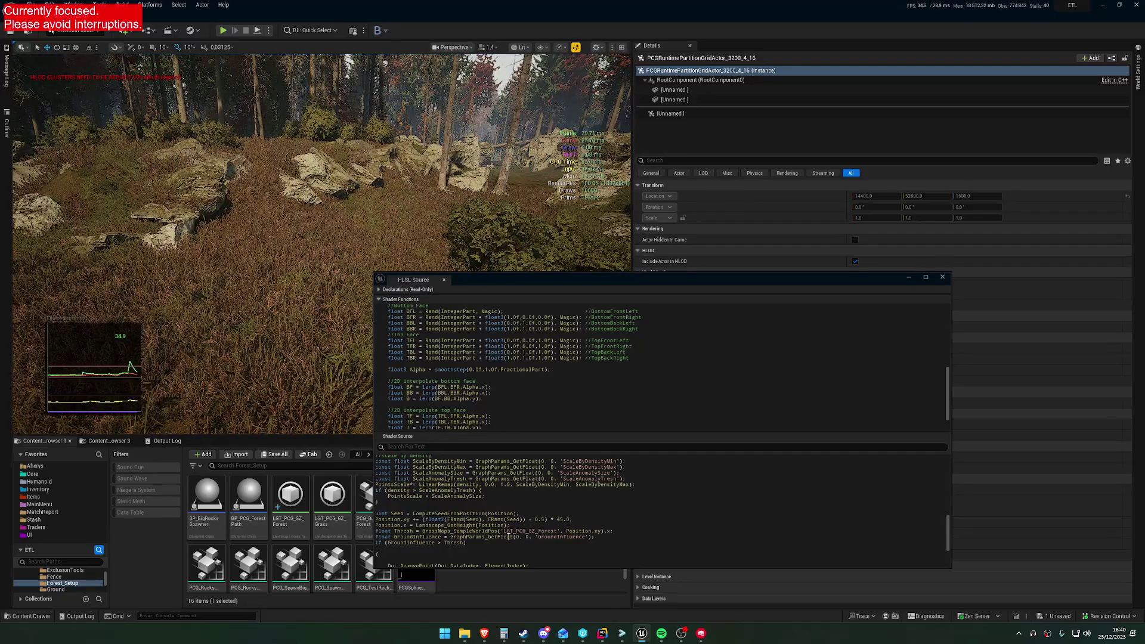
scroll(507, 535, "down", 3)
scroll(505, 533, "down", 1)
scroll(506, 523, "down", 1)
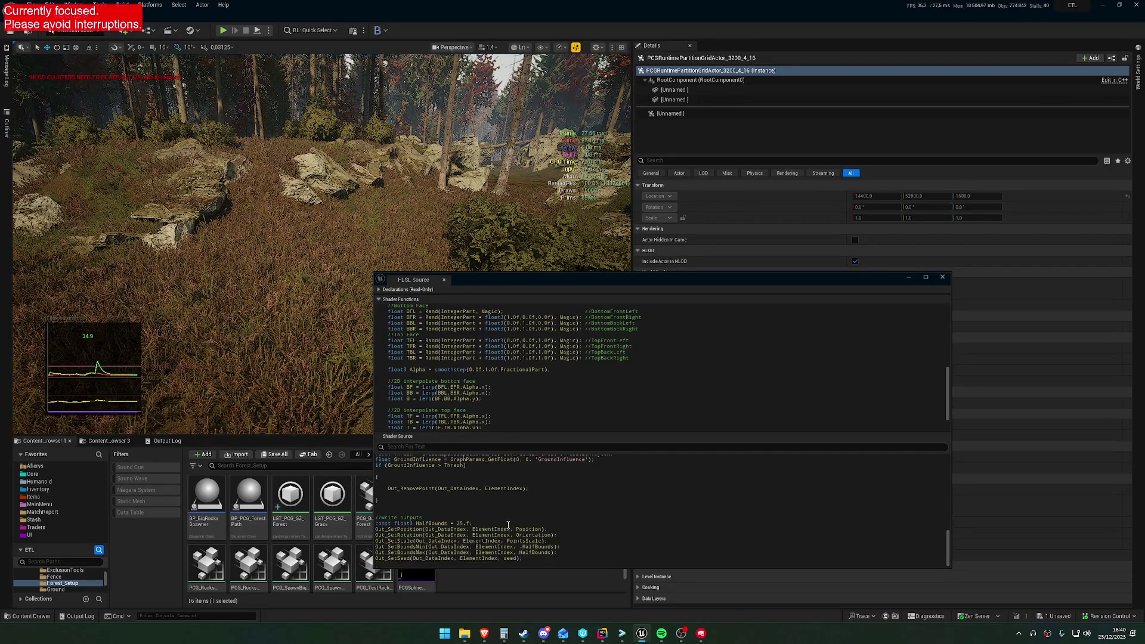
scroll(504, 531, "up", 5)
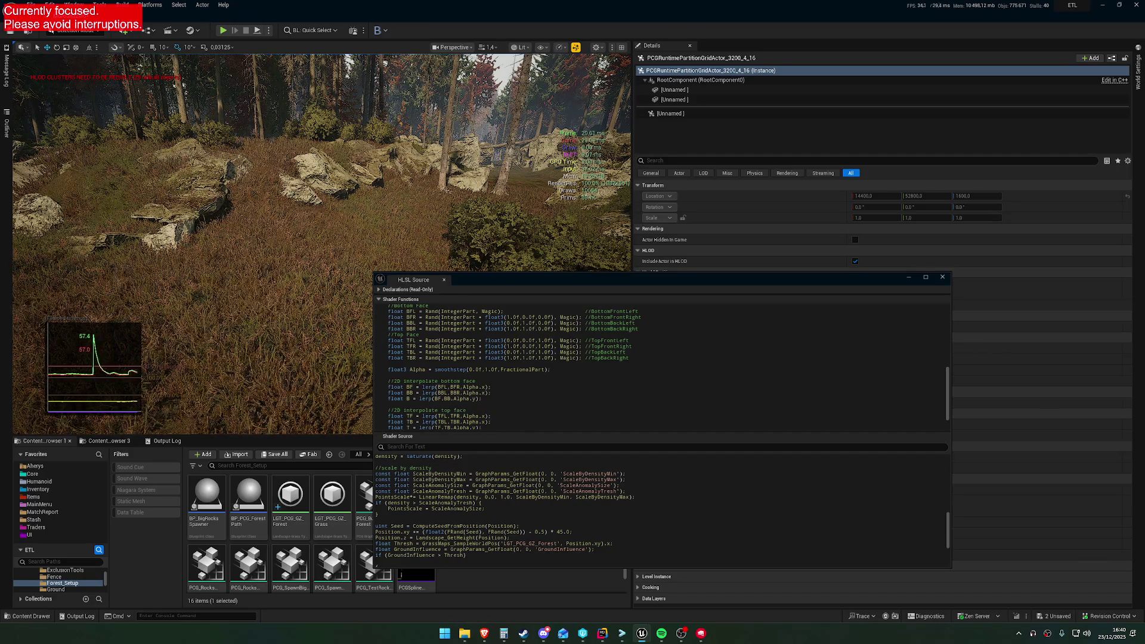
key("w")
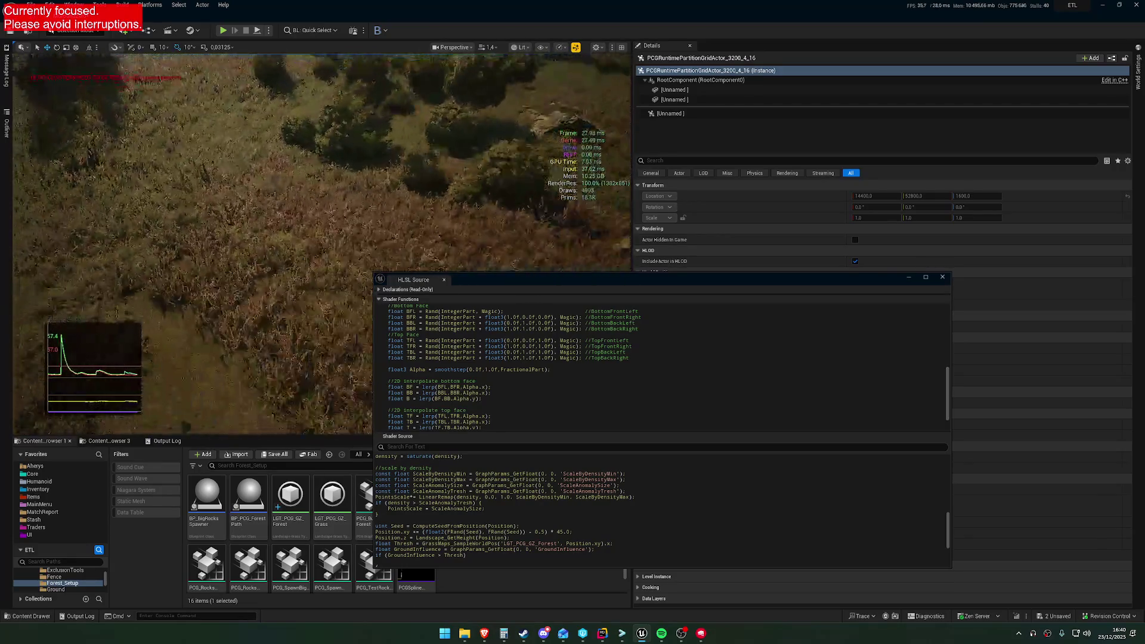
key("w")
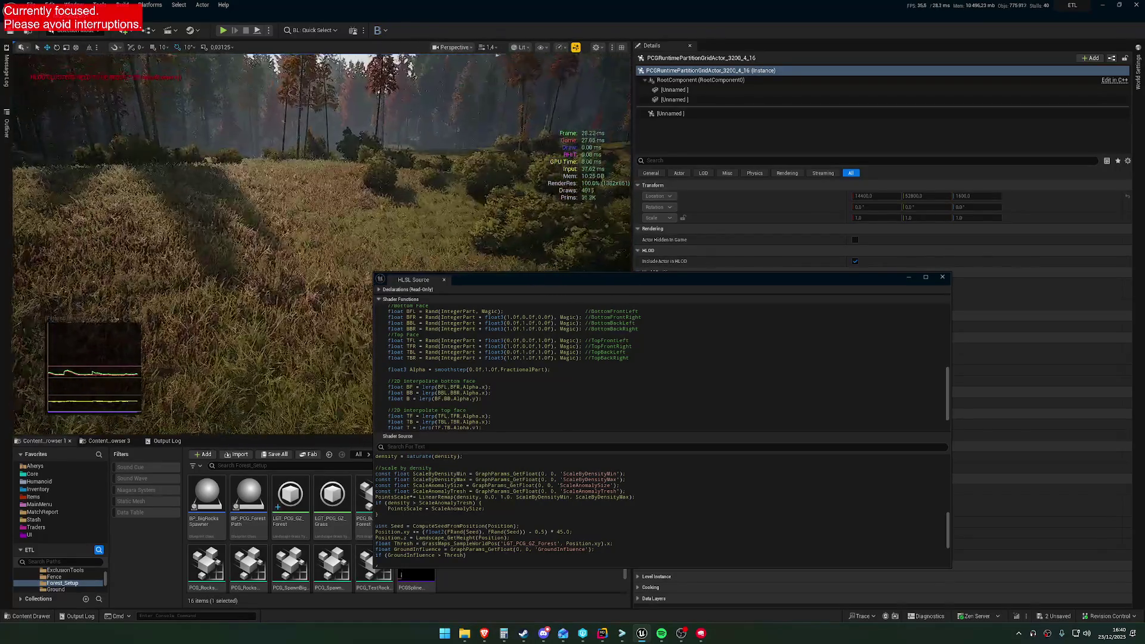
key("w")
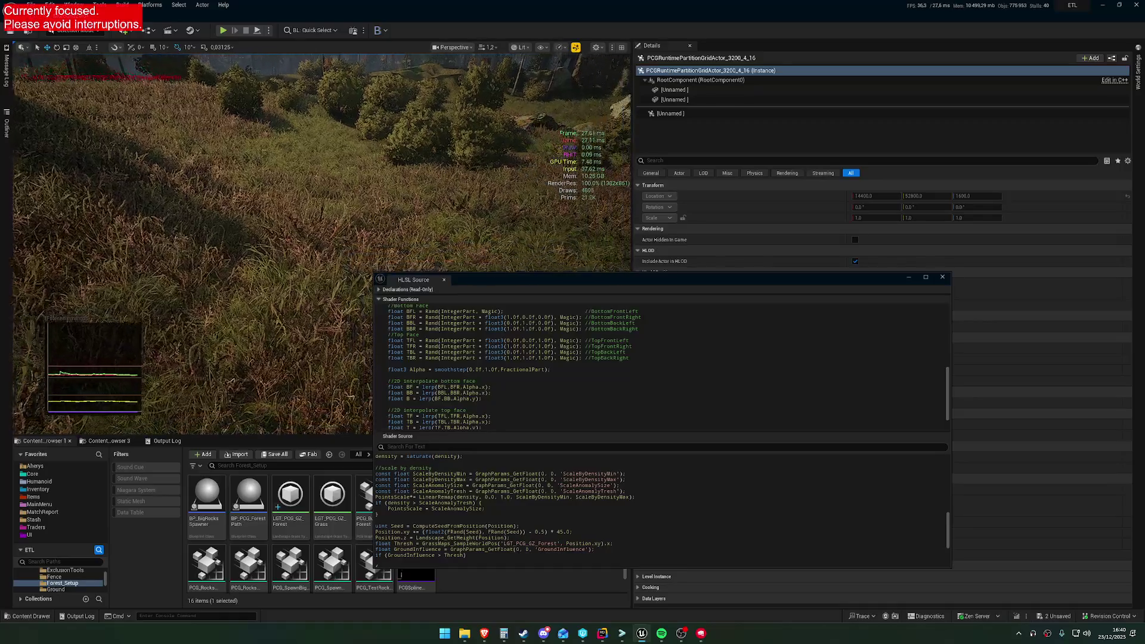
left_click_drag(454, 188, 454, 120)
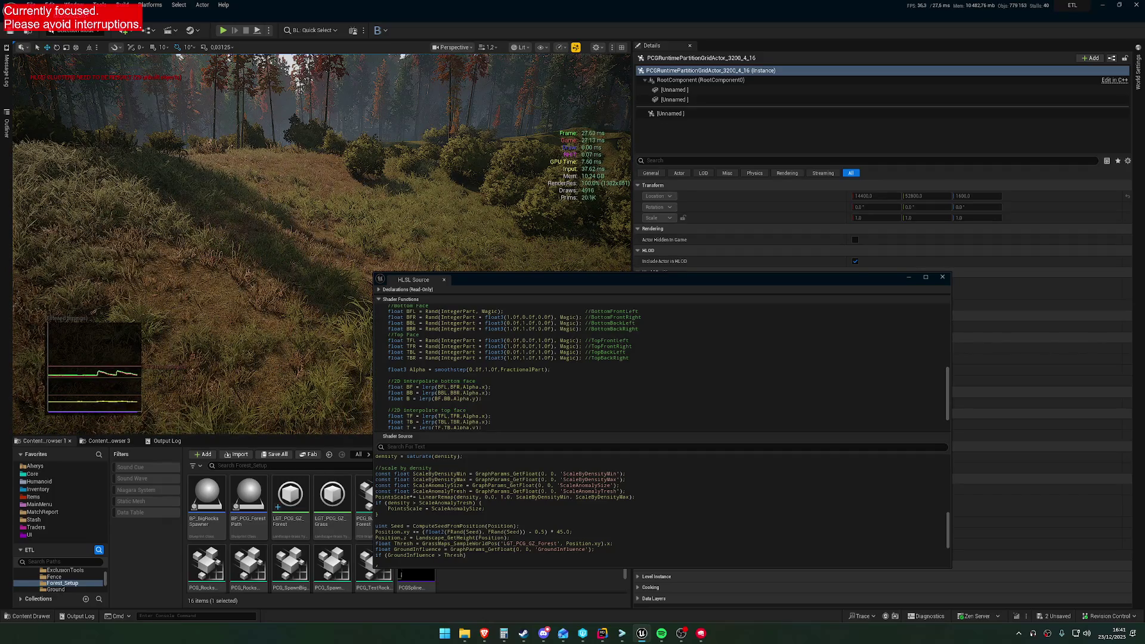
left_click_drag(322, 220, 322, 220)
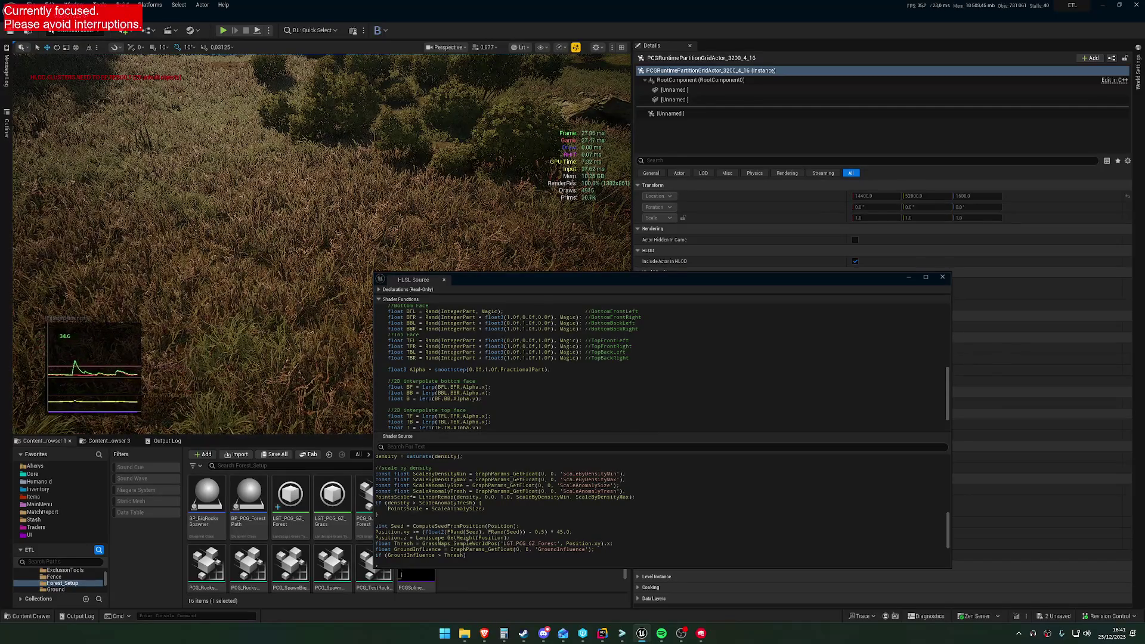
left_click_drag(322, 221, 322, 220)
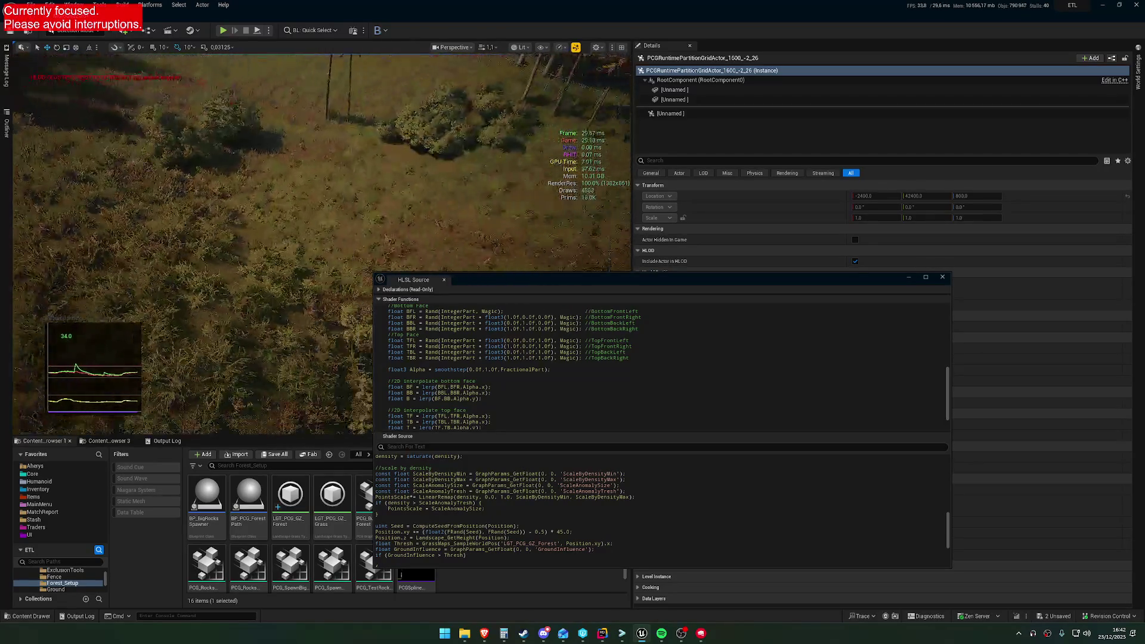
left_click_drag(572, 281, 582, 385)
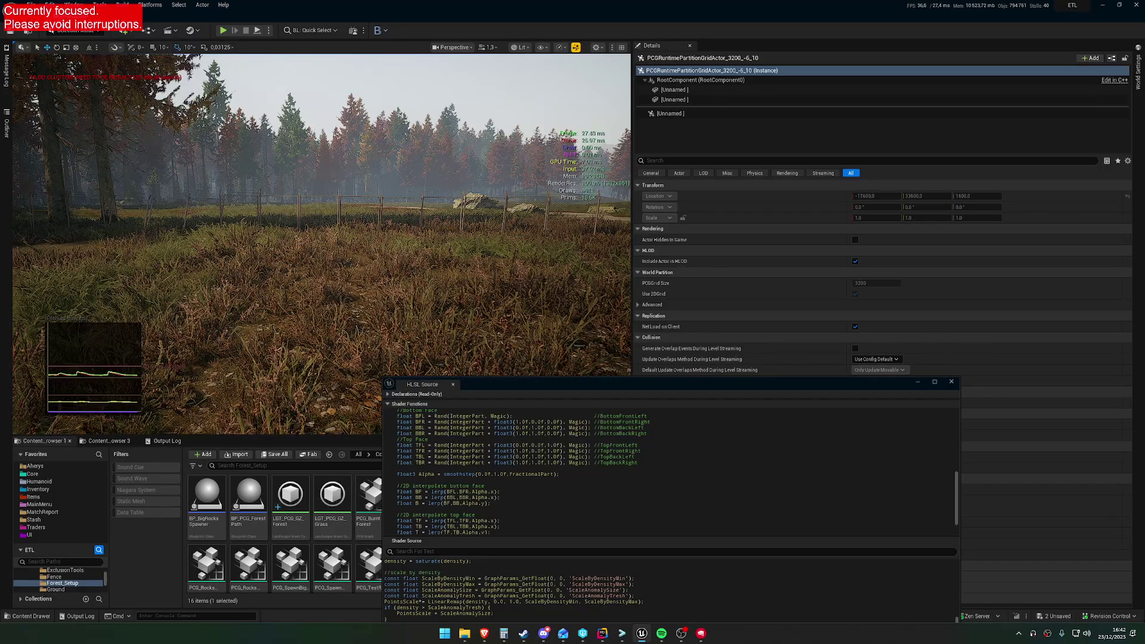
Adjust the camera fly speed while viewing the density-scaled grass on the forest floor.
scroll(302, 274, "down", 1)
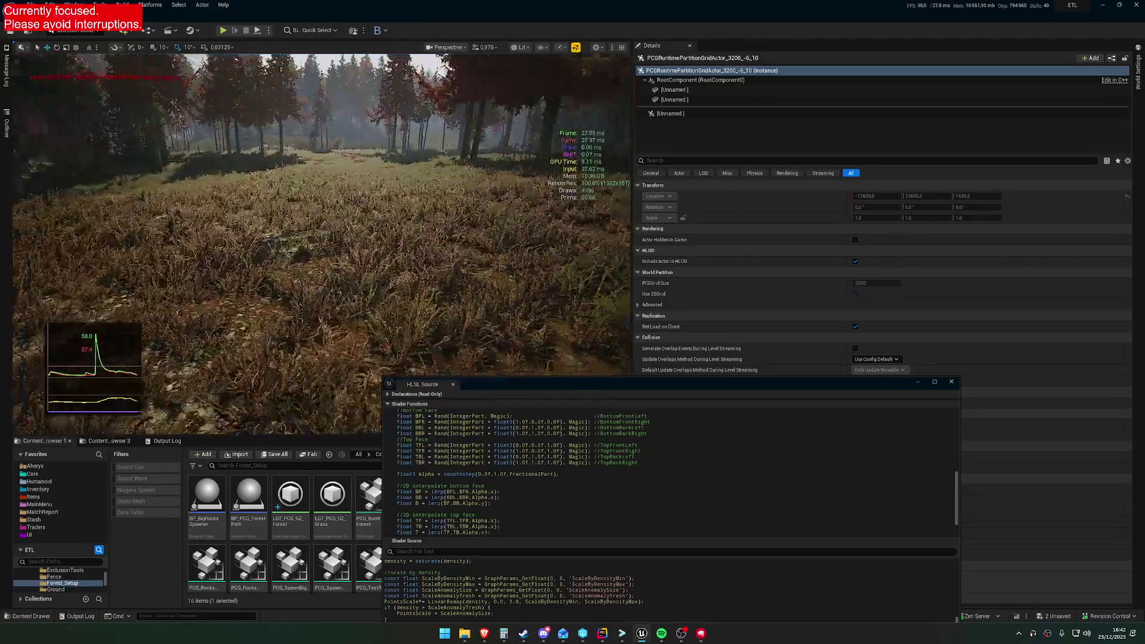
scroll(322, 244, "up", 1)
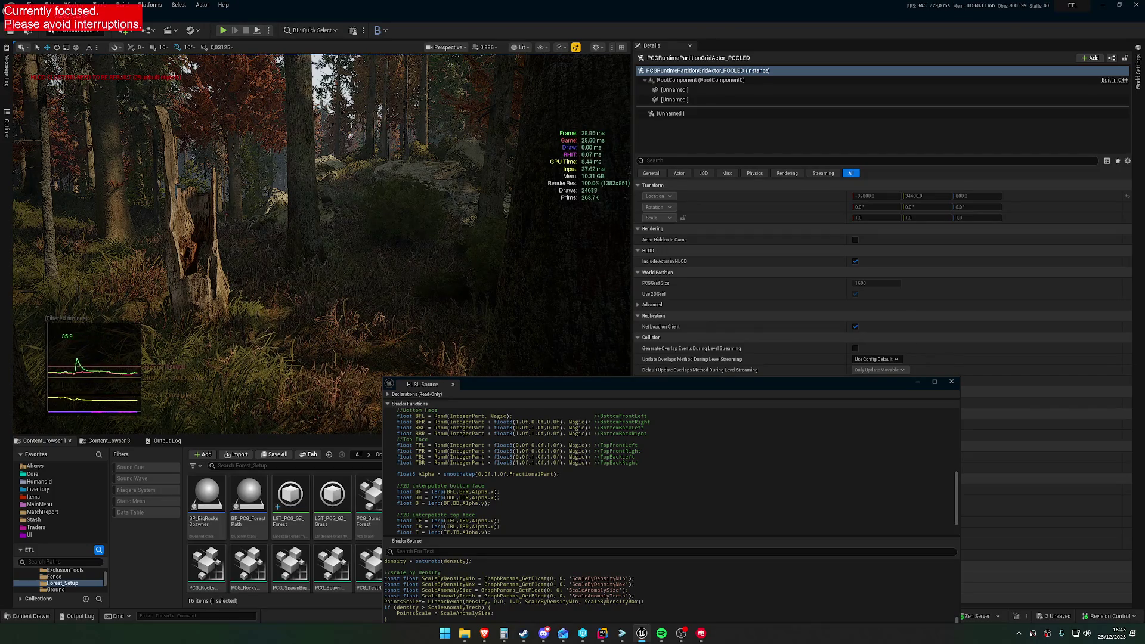
Move the HLSL source window up-left and scroll the shader source to the ScaleAnomalyTresh line.
left_click_drag(561, 394, 474, 272)
scroll(513, 386, "up", 10)
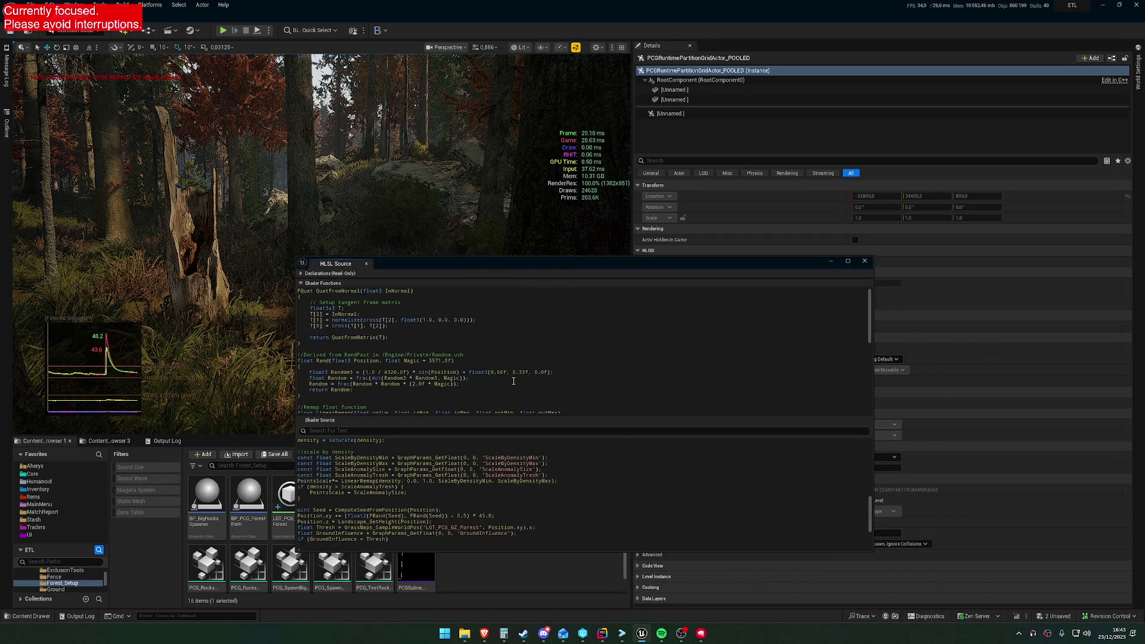
scroll(501, 471, "down", 2)
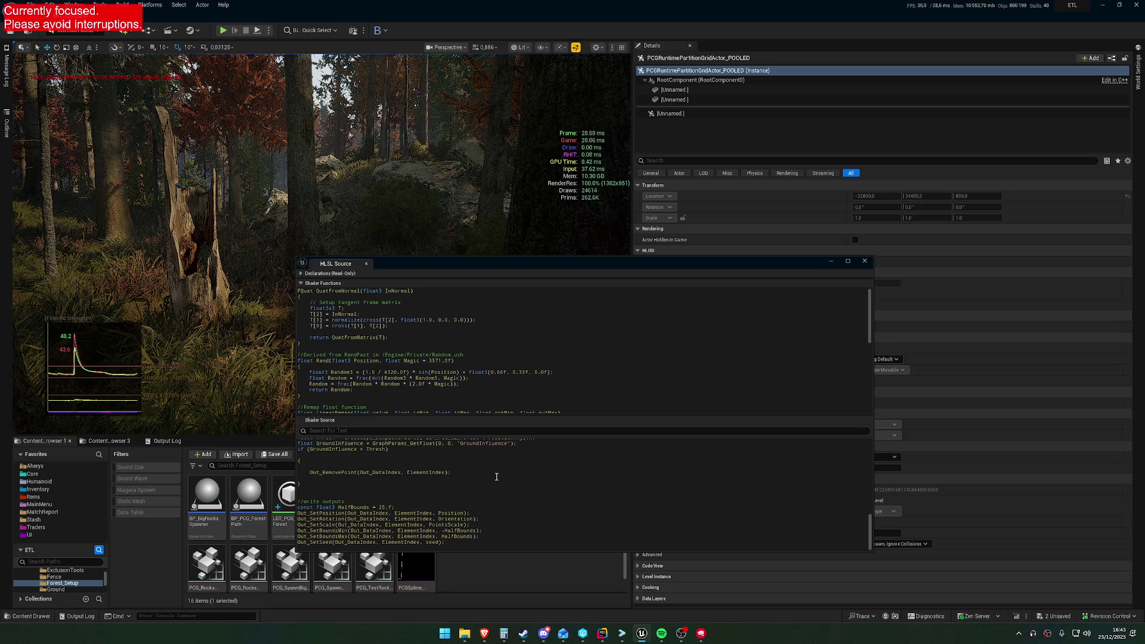
scroll(495, 480, "down", 1)
scroll(453, 486, "down", 1)
scroll(429, 487, "up", 1)
scroll(405, 488, "down", 1)
scroll(382, 488, "up", 1)
scroll(382, 489, "down", 2)
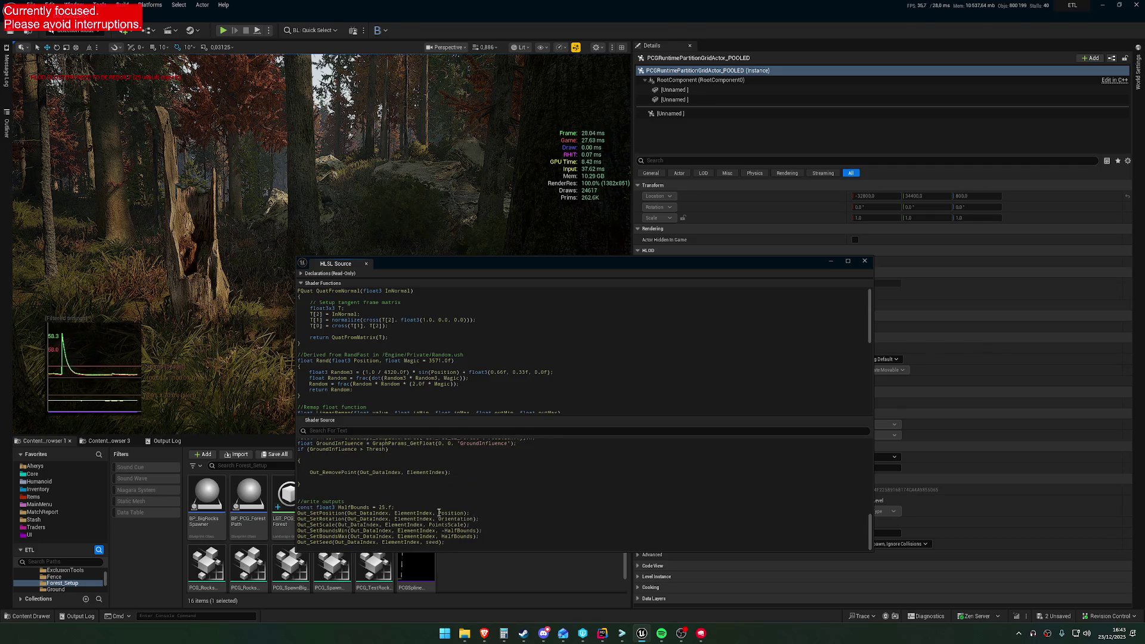
scroll(429, 506, "up", 4)
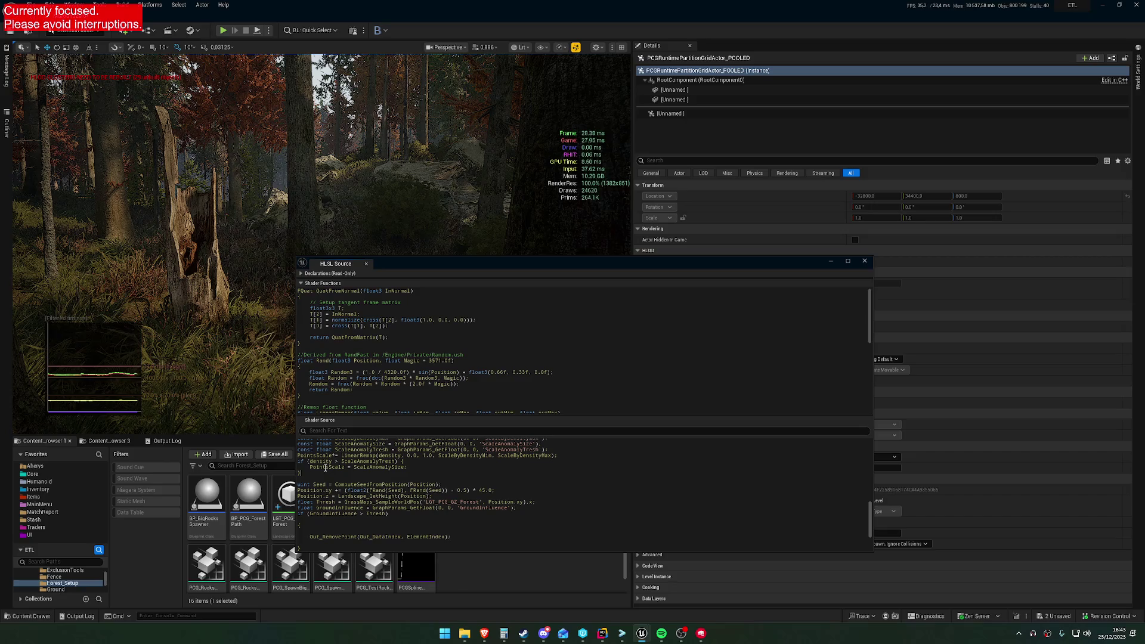
double_click(537, 449)
Duplicate the ScaleAnomalyTresh line, renaming its variable and parameter string to FinalScaleMult.
left_click_drag(548, 448, 315, 449)
left_click(574, 451)
key("Return")
key("ctrl+v")
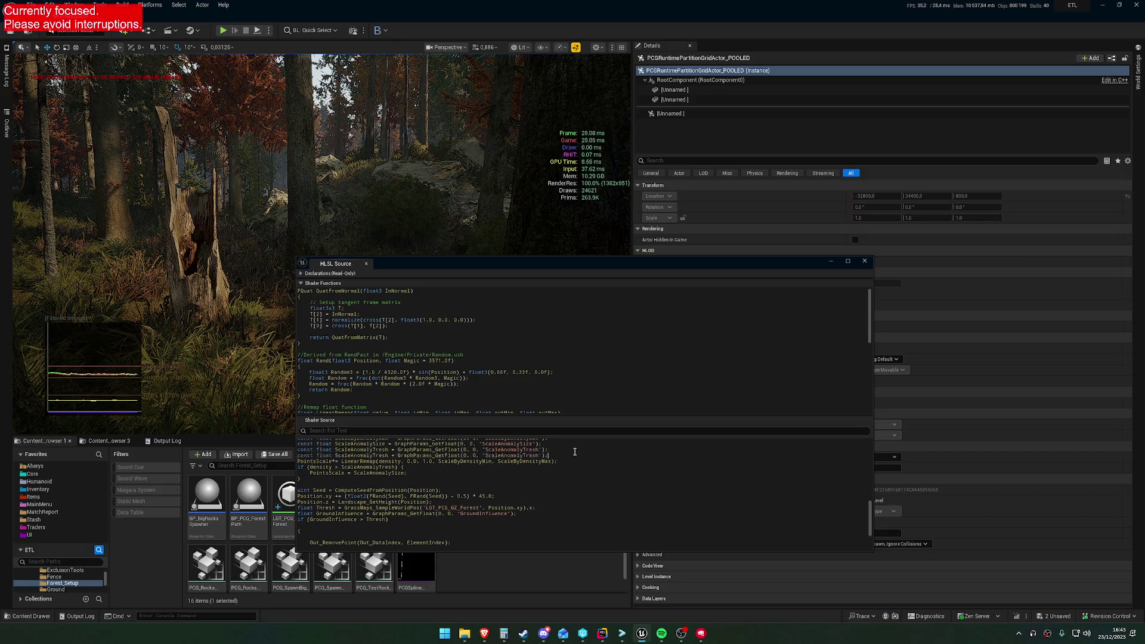
double_click(361, 455)
type("FinalSc")
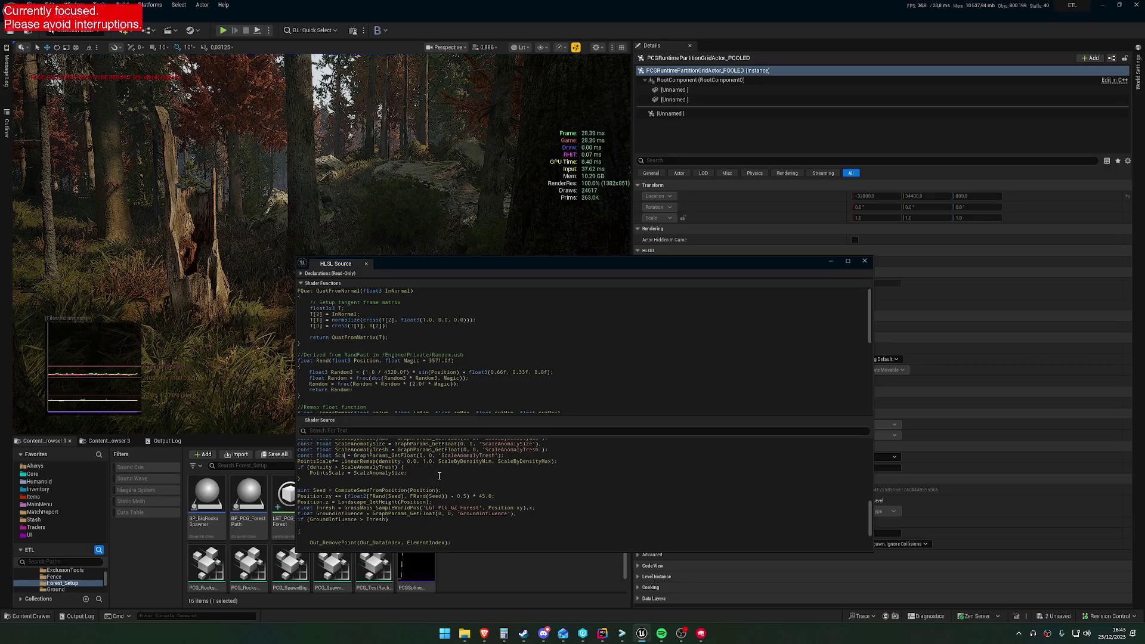
type("aleMult")
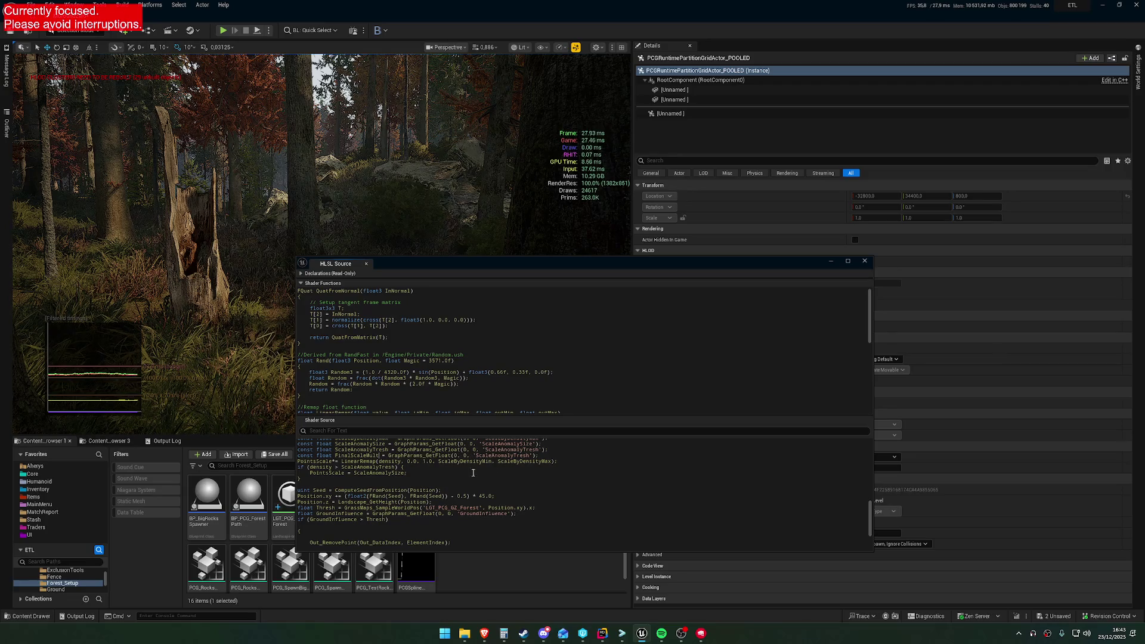
double_click(357, 456)
key("ctrl+c")
double_click(502, 455)
key("ctrl+v")
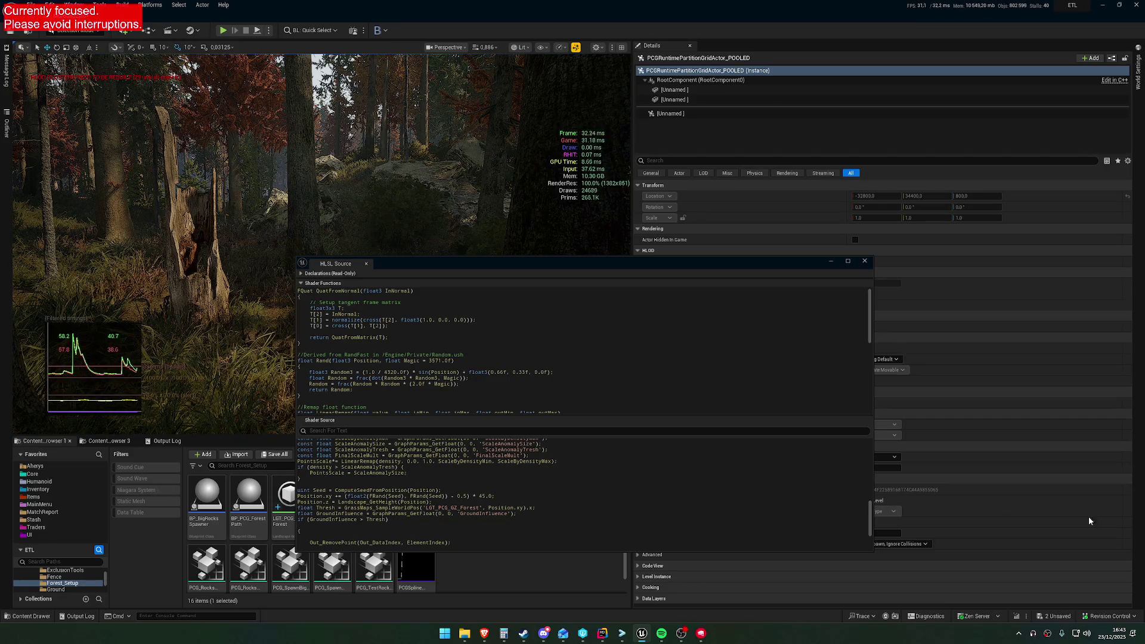
scroll(445, 393, "down", 10)
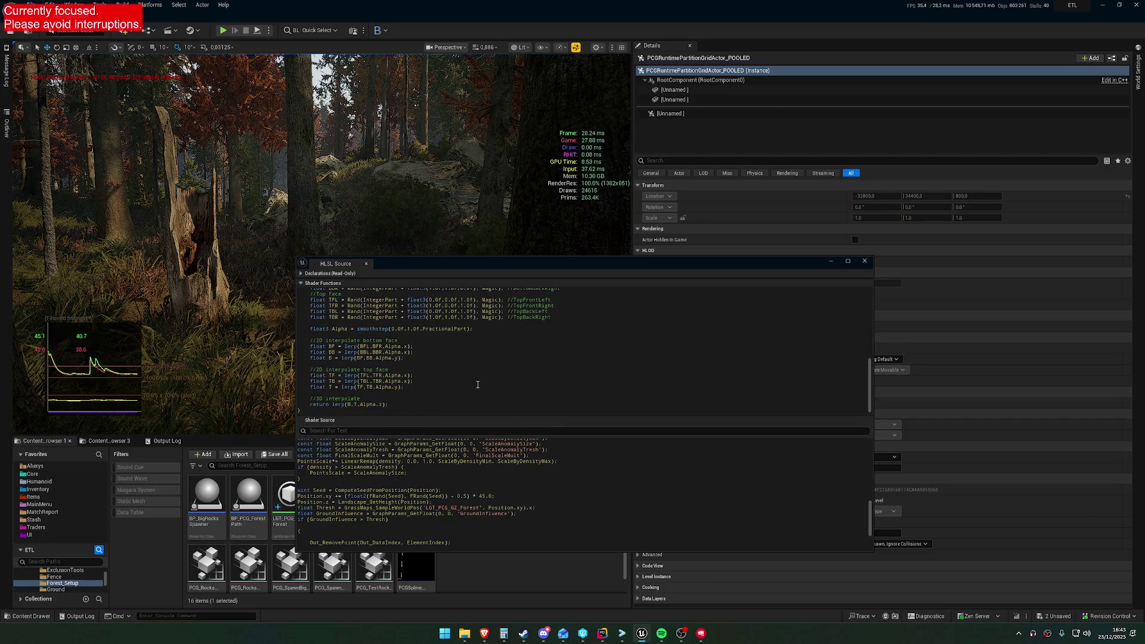
Append ' * FinalScaleMult' after PointsScale in the Out_SetScale line and shift the HLSL window down-left.
scroll(478, 384, "up", 10)
scroll(468, 502, "down", 4)
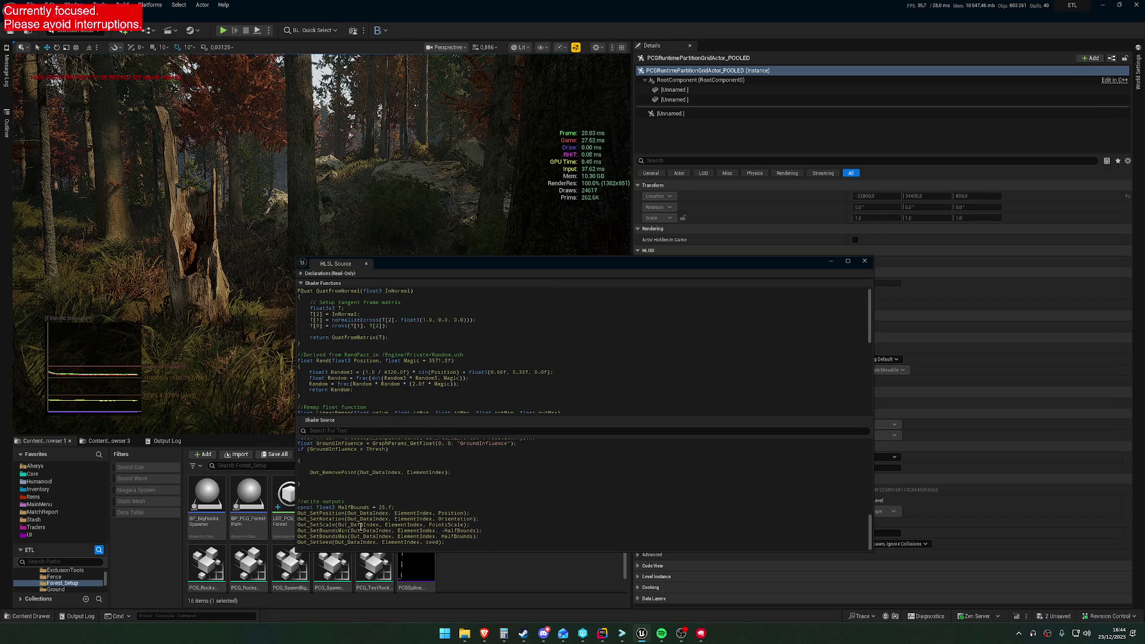
left_click(465, 525)
type("* ")
type("FinalScaleMult")
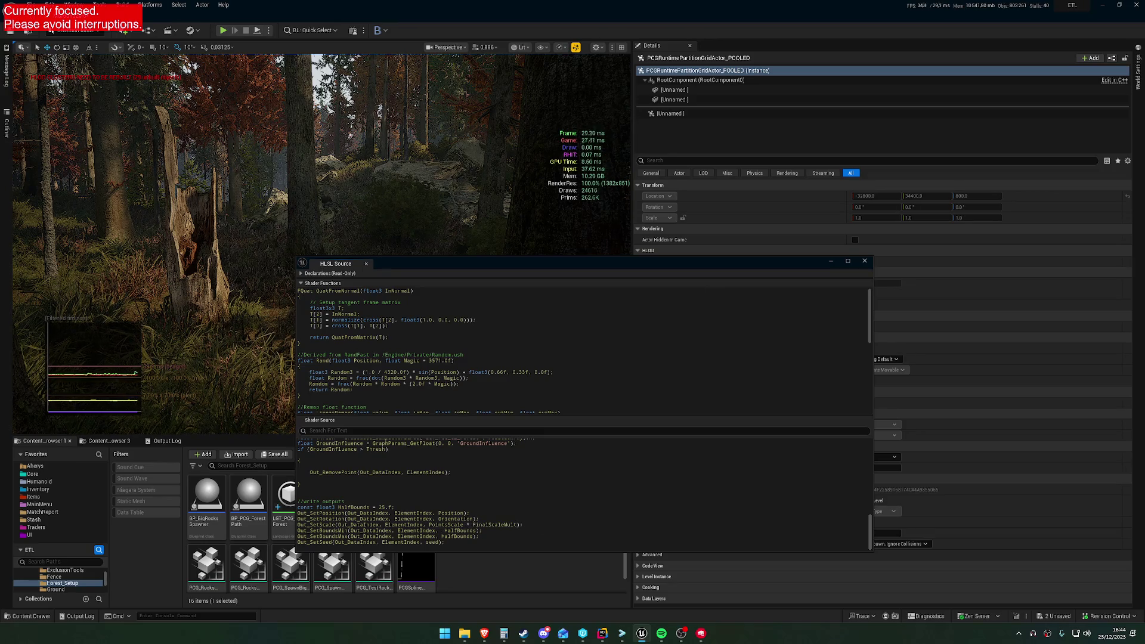
mouse_move(560, 263)
left_mouse_down()
mouse_move(546, 304)
mouse_move(428, 327)
left_mouse_up()
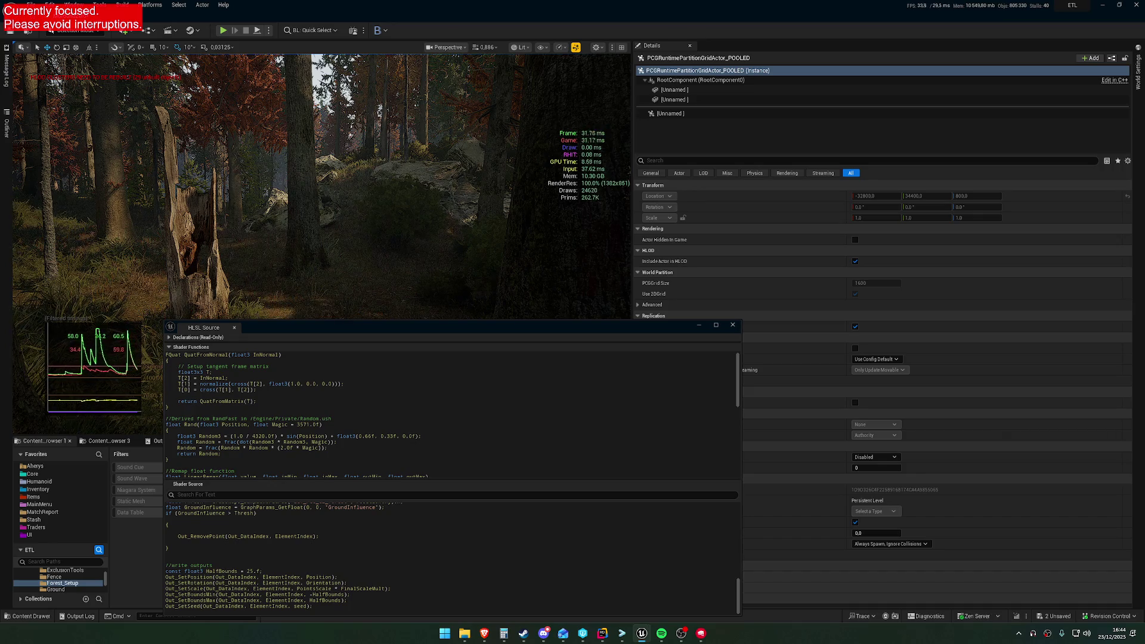
Lower the HLSL Source window by about 120 px to reveal more of the forest.
left_click_drag(429, 327, 427, 400)
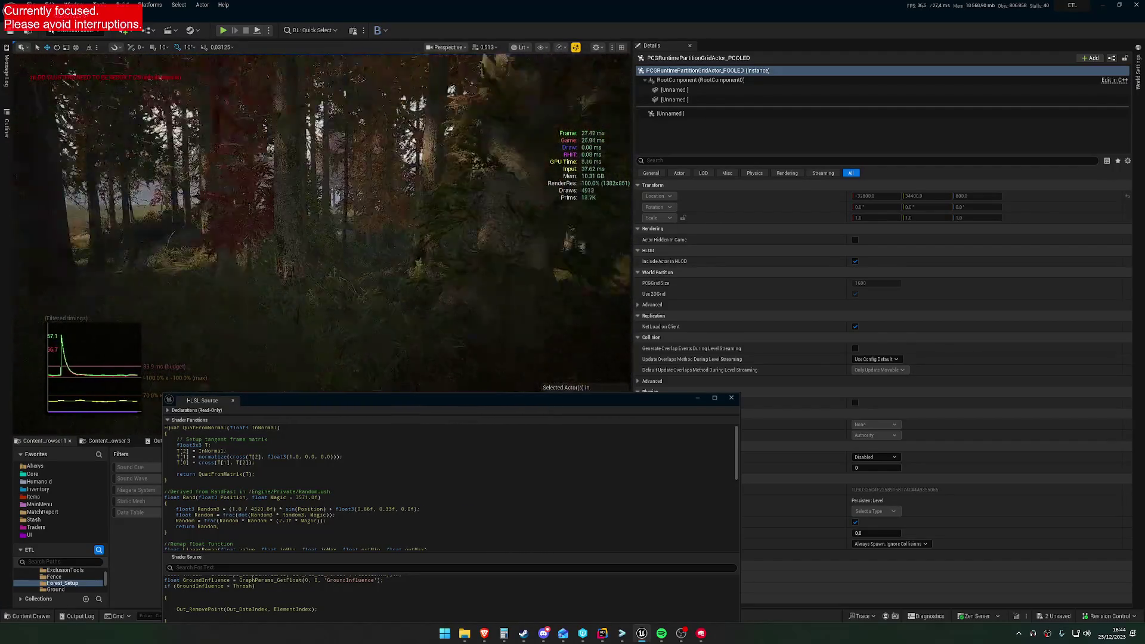
Fly forward through the forest, nudge the HLSL window lower, and look down at the ground and back up.
key("w")
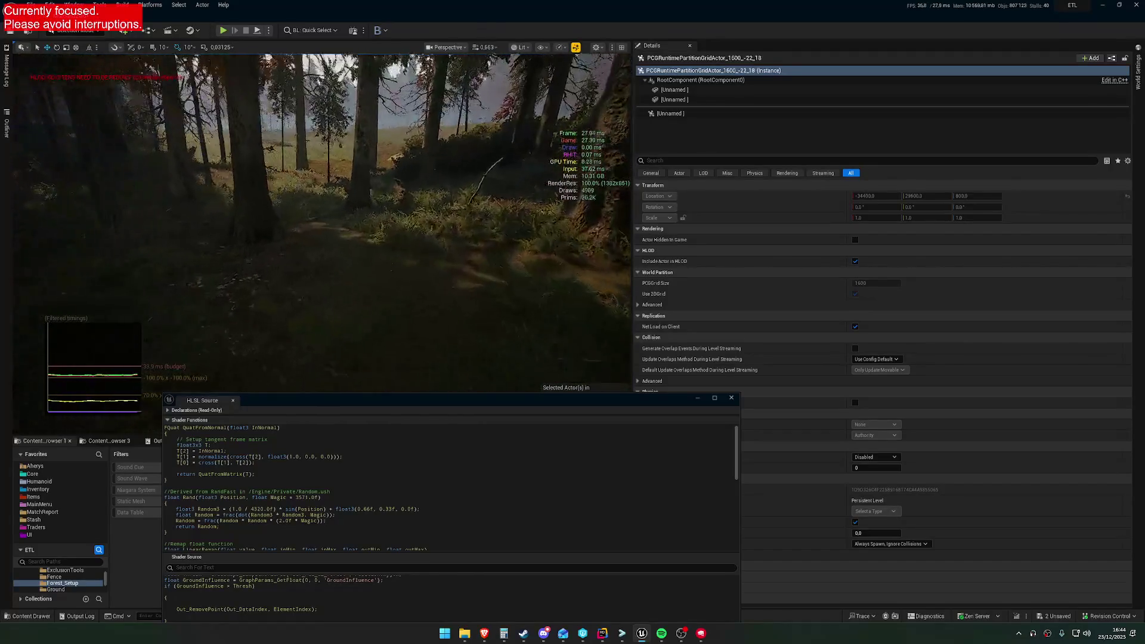
key("w")
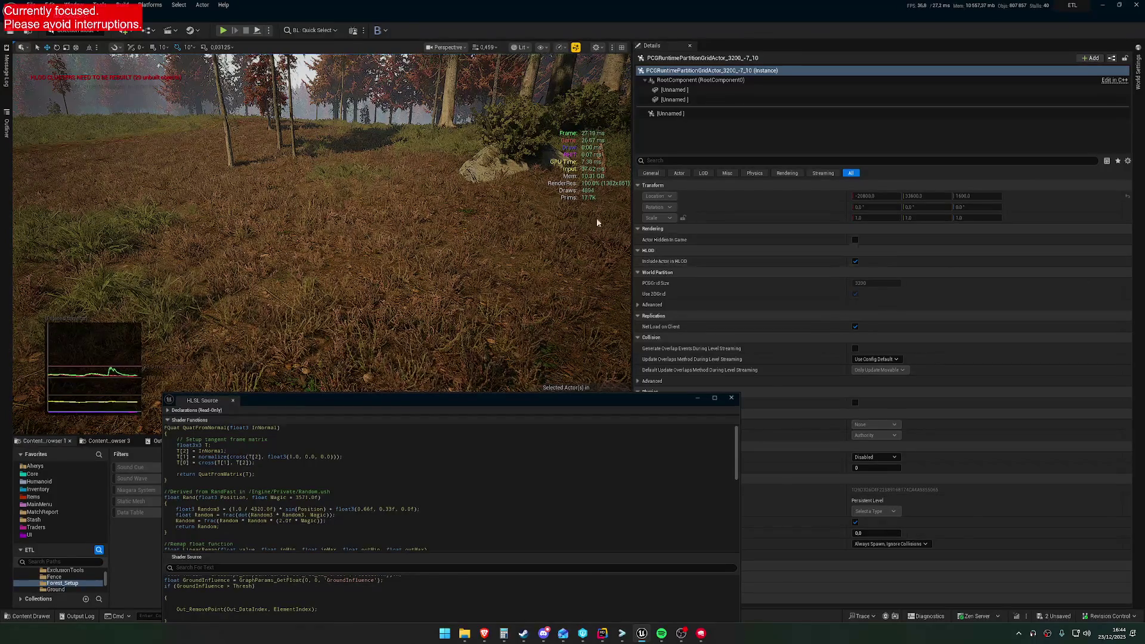
left_click_drag(515, 407, 498, 467)
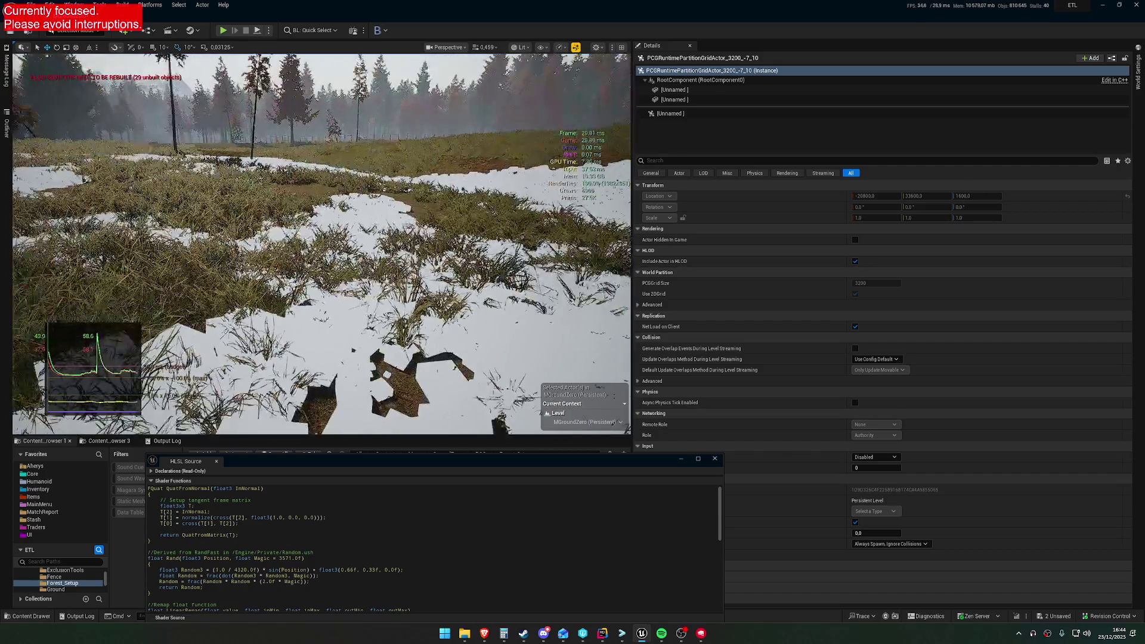
mouse_move(322, 238)
left_mouse_down()
mouse_move(322, 298)
mouse_move(322, 257)
left_mouse_up()
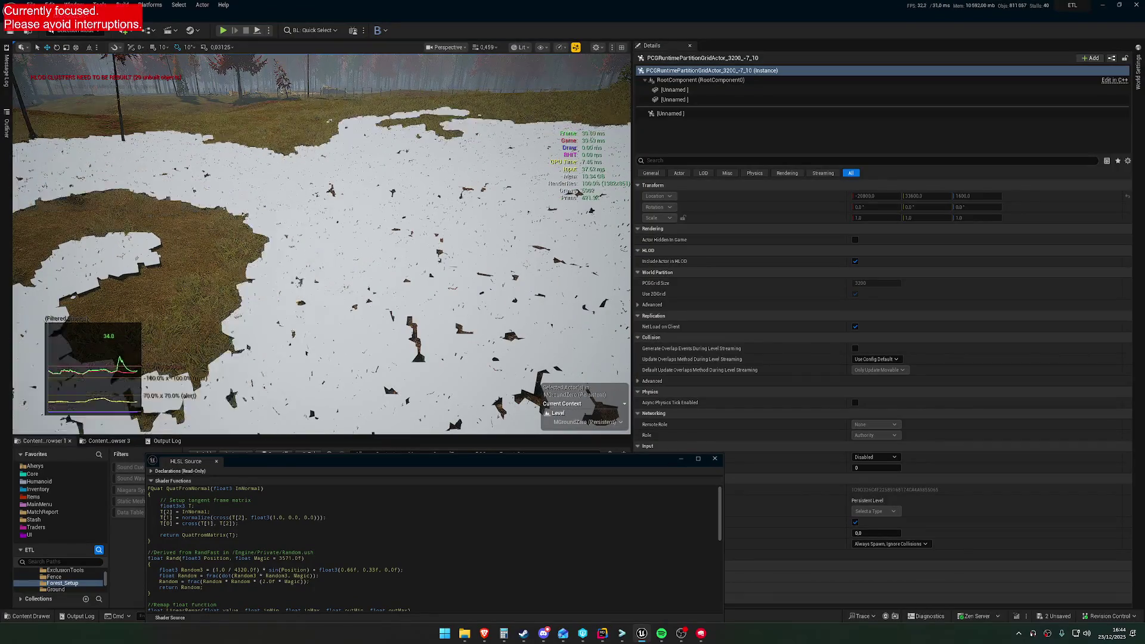
left_click_drag(322, 298, 322, 209)
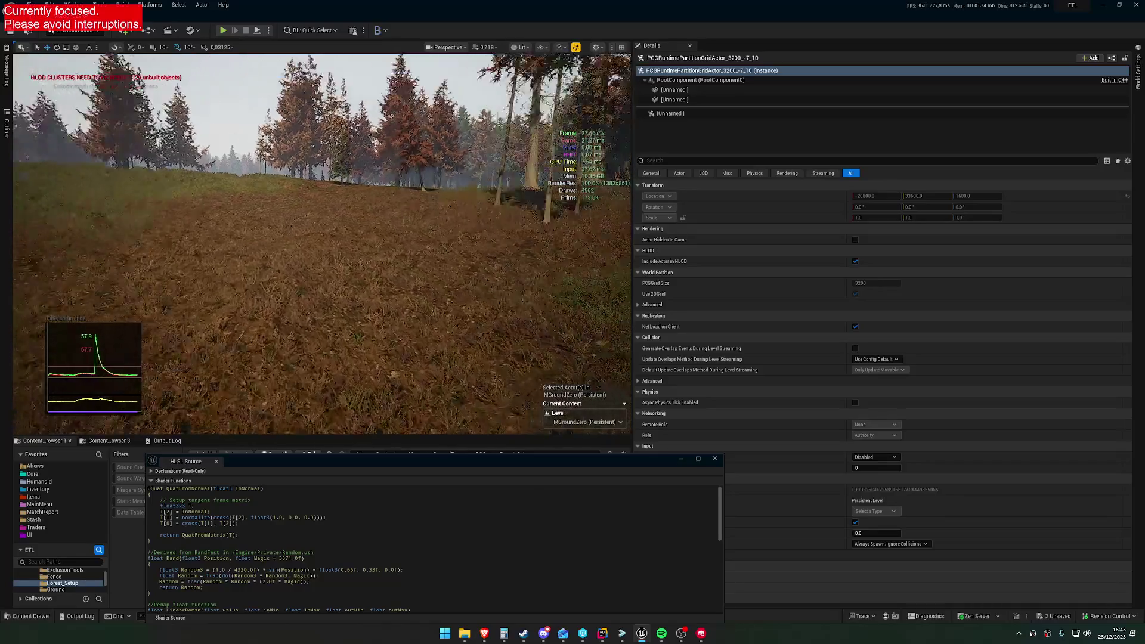
key("w")
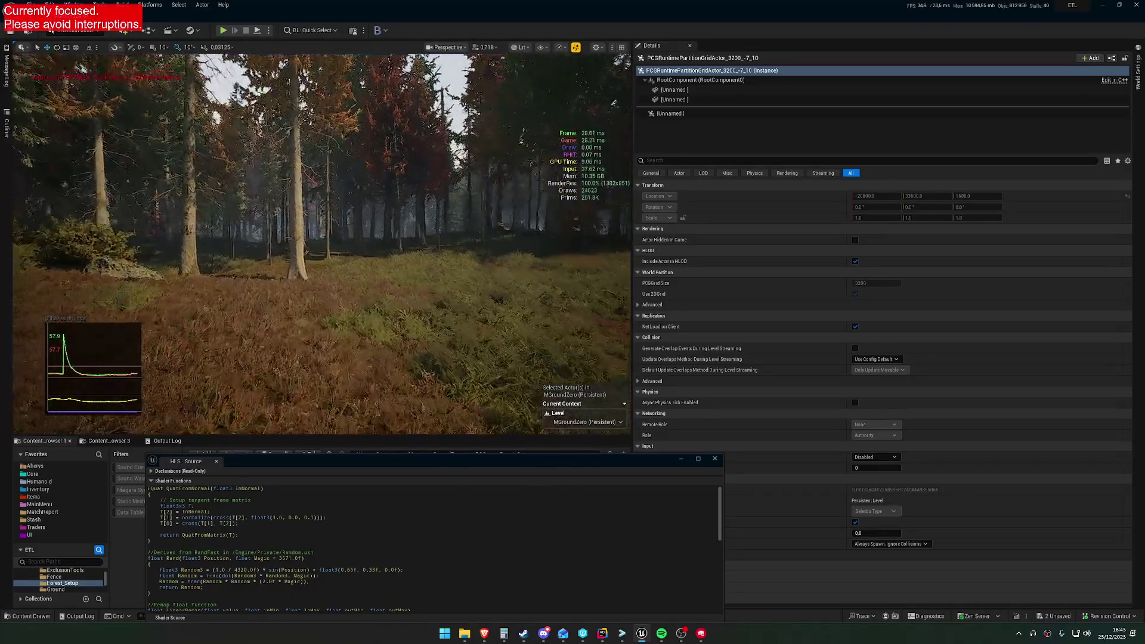
key("w")
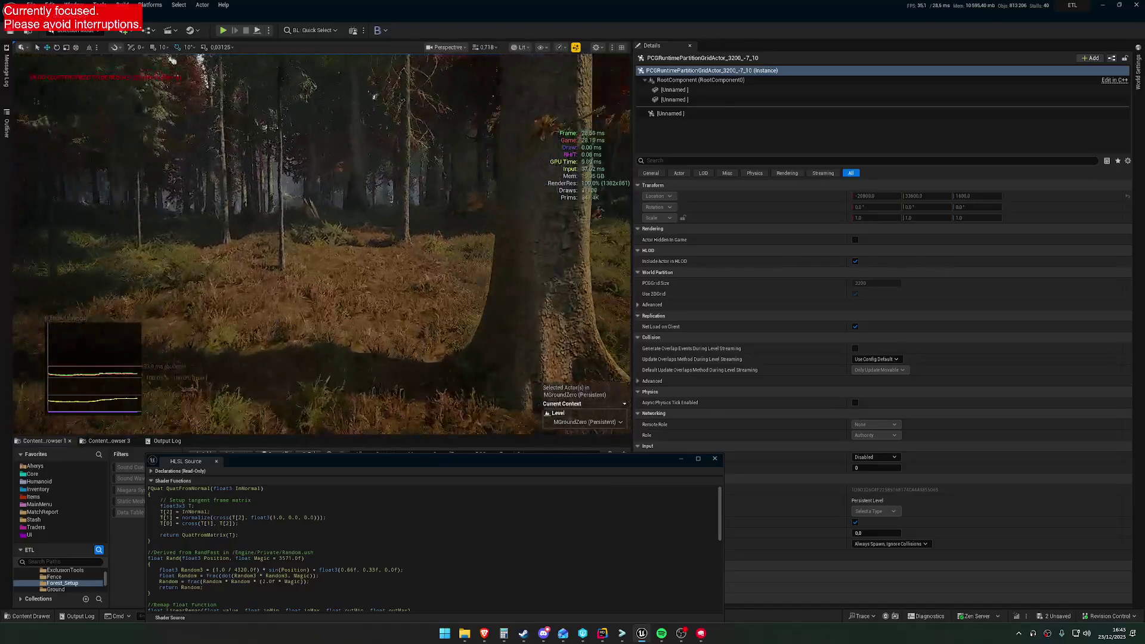
key("w")
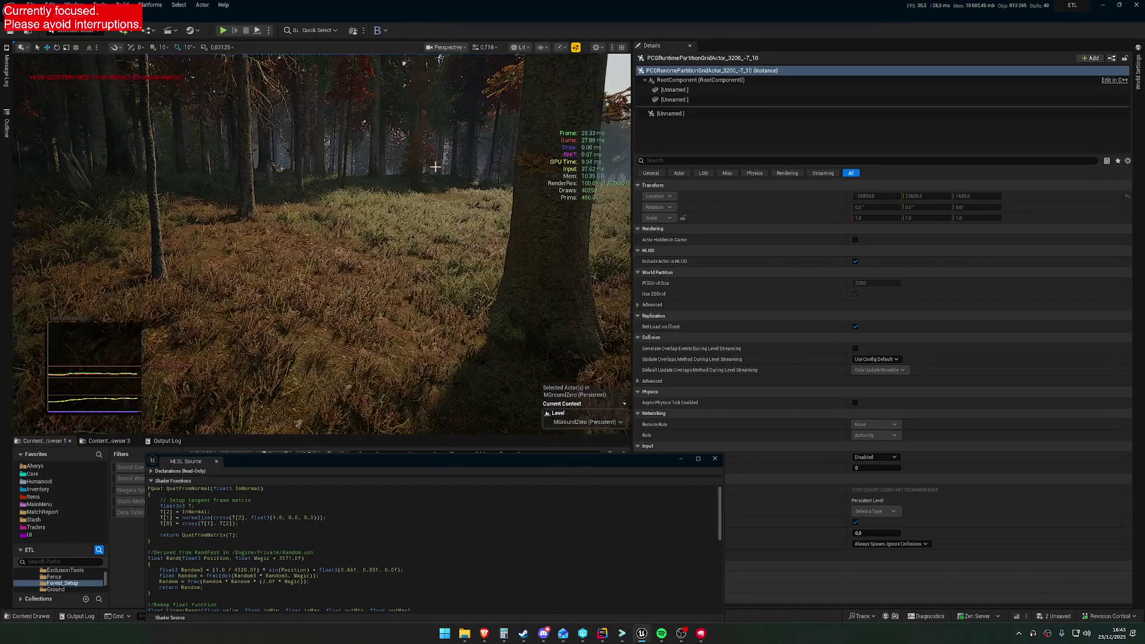
key("w")
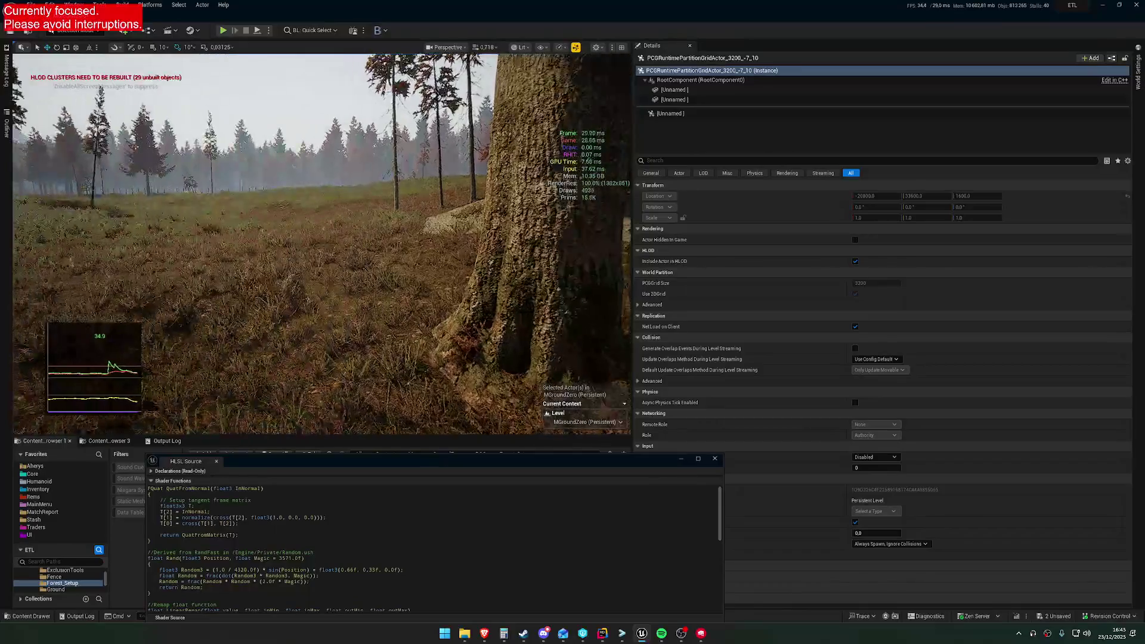
key("w")
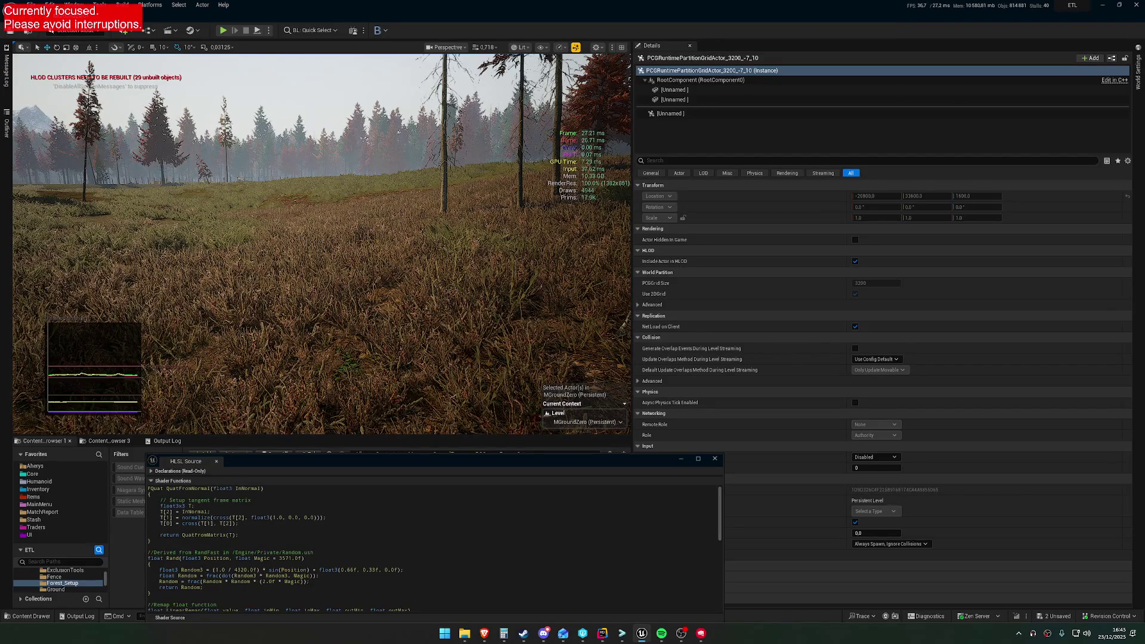
scroll(322, 243, "down", 2)
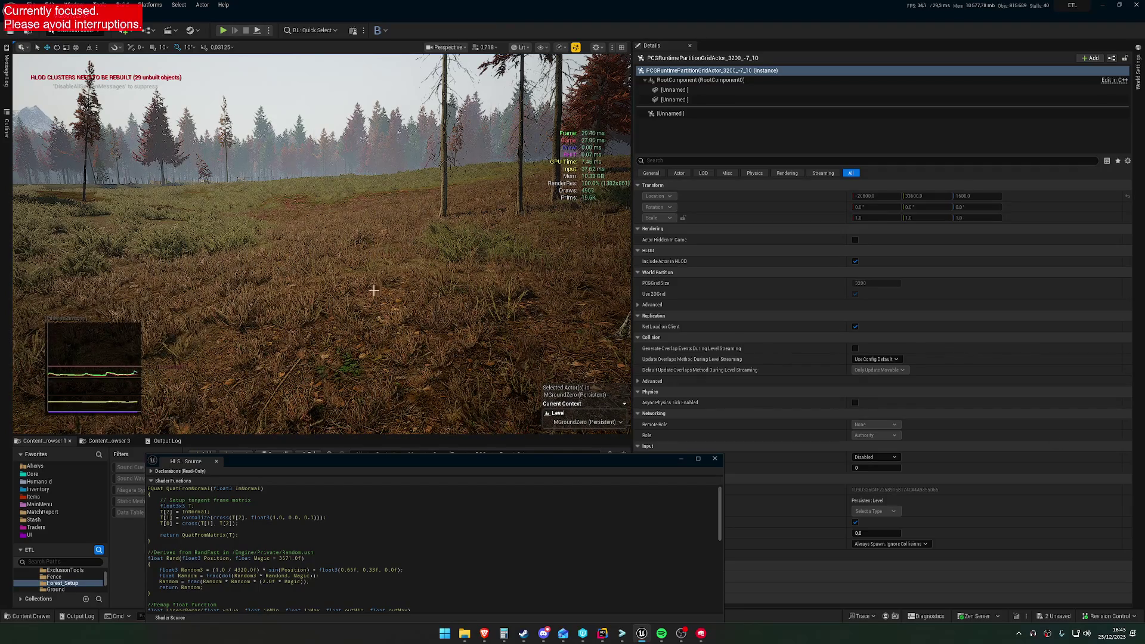
scroll(322, 243, "up", 1)
key("w")
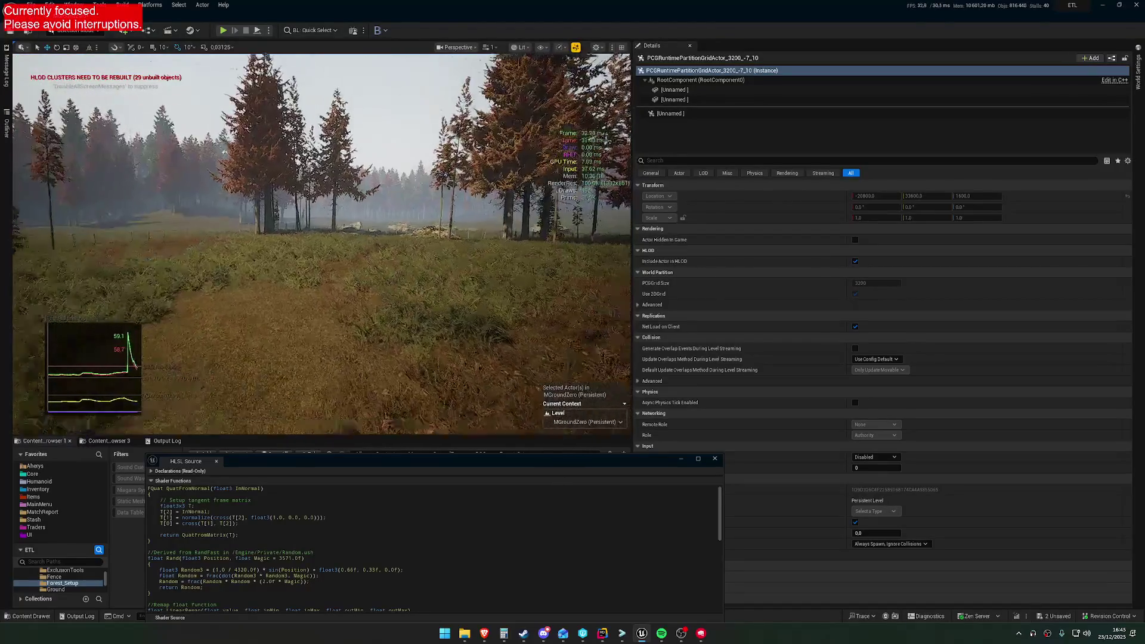
scroll(321, 243, "up", 1)
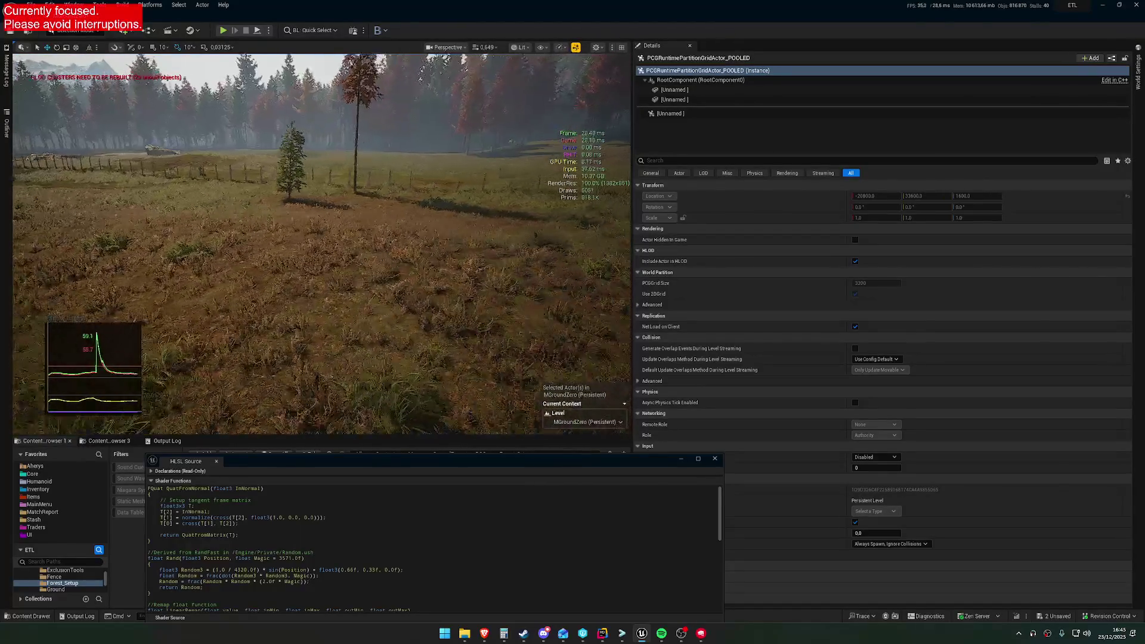
scroll(322, 243, "up", 1)
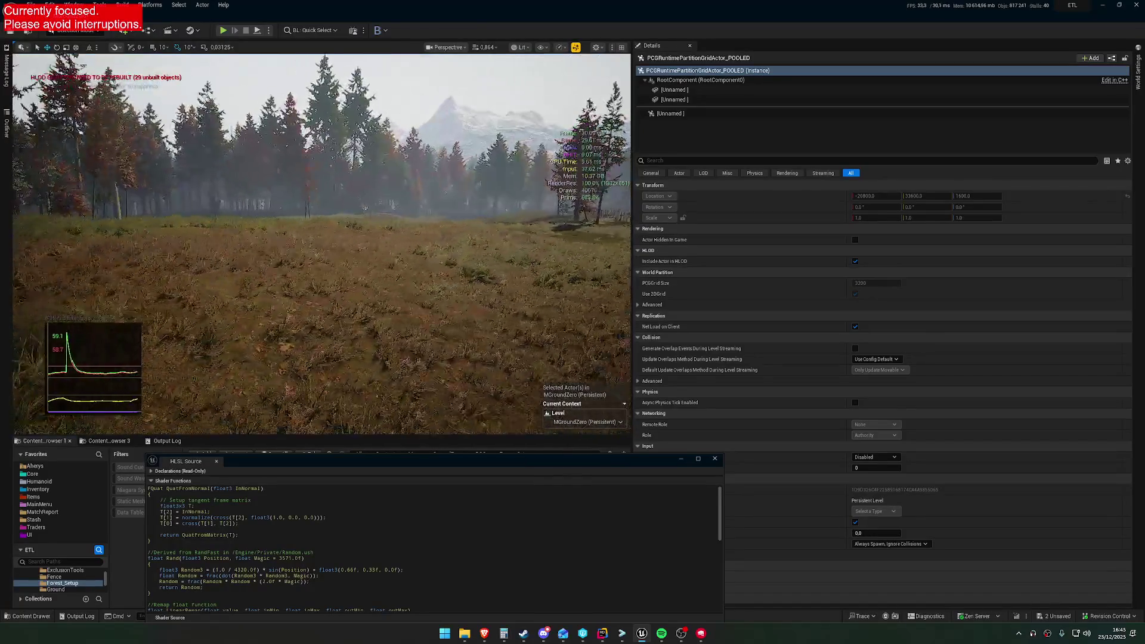
key("w")
scroll(322, 243, "up", 1)
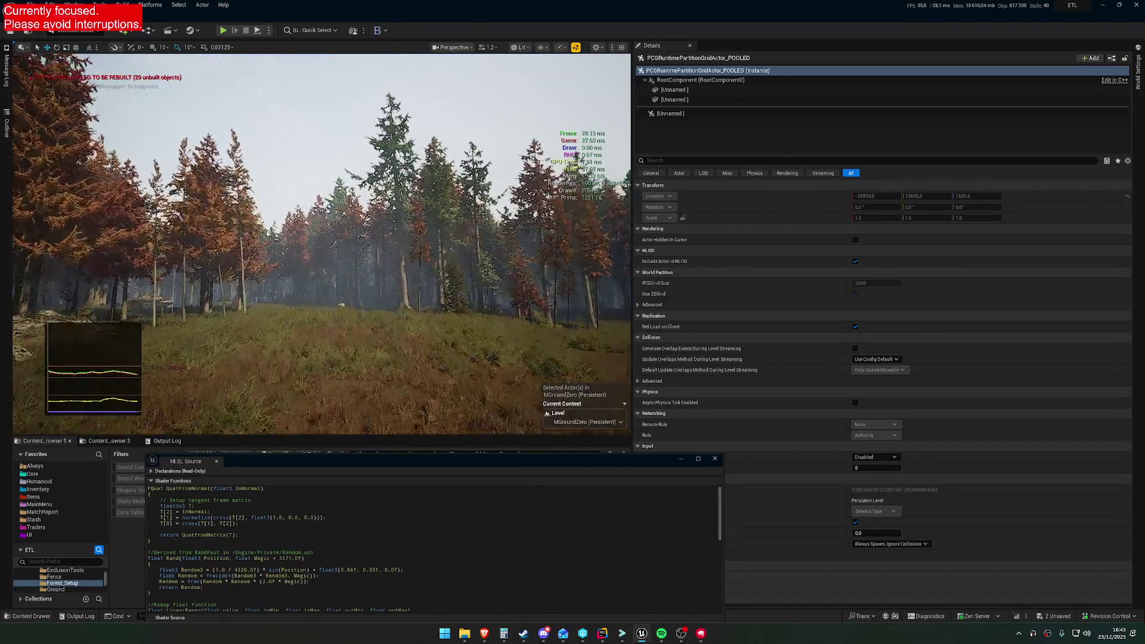
key("w")
key("w")
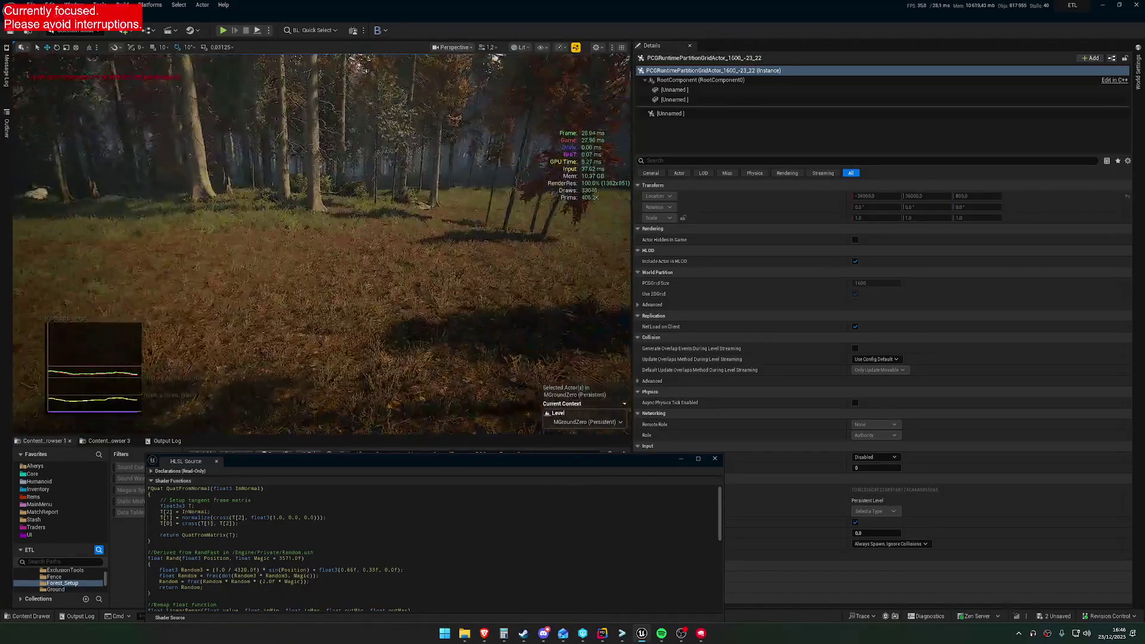
key("w")
scroll(322, 243, "down", 1)
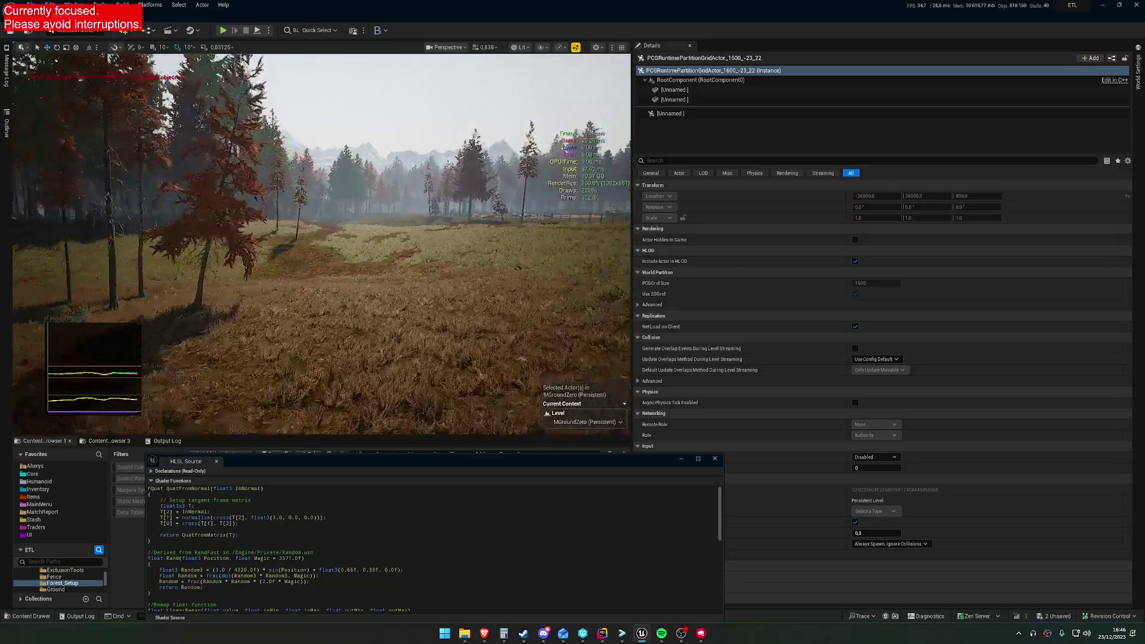
key("w")
key("w")
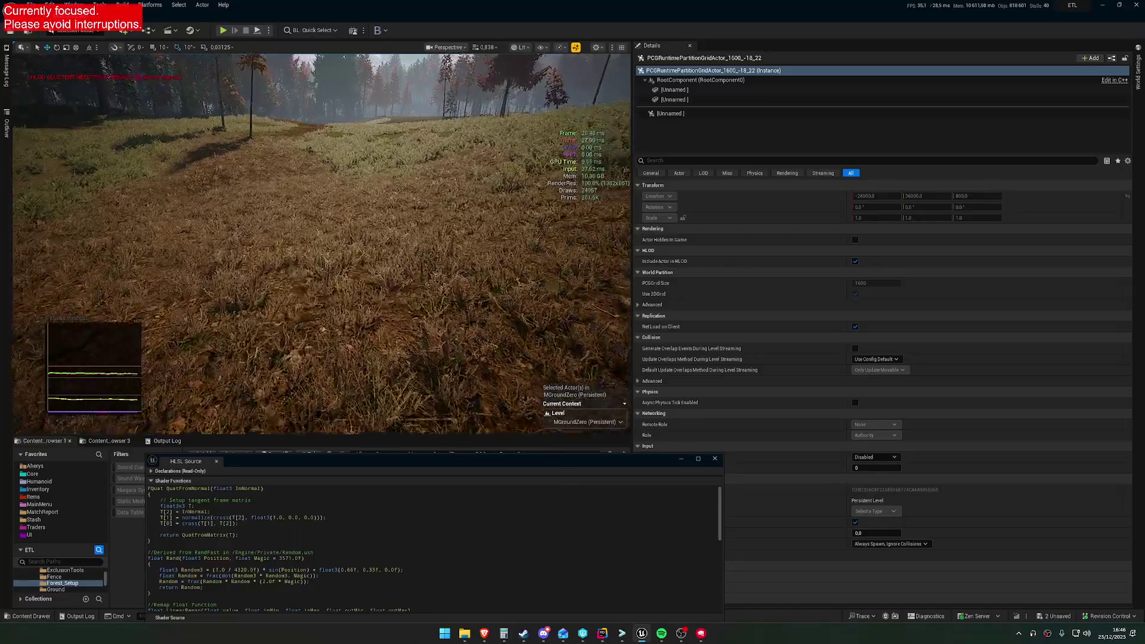
key("w")
left_click_drag(338, 460, 343, 337)
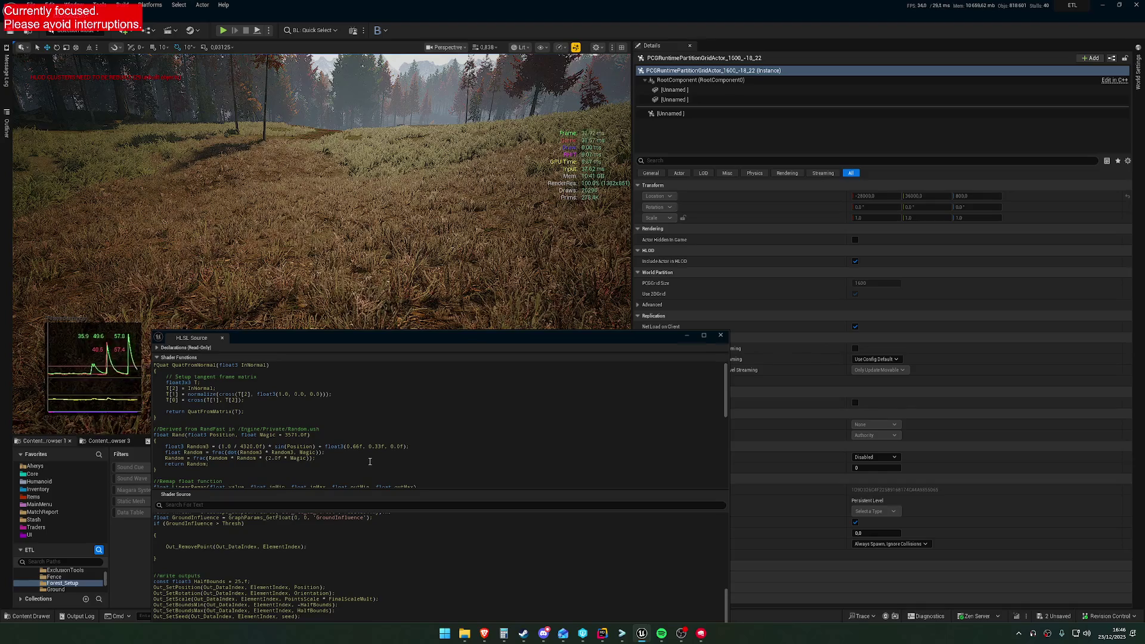
Reposition the shader code viewer and scroll through the shader functions.
left_click_drag(360, 338, 366, 413)
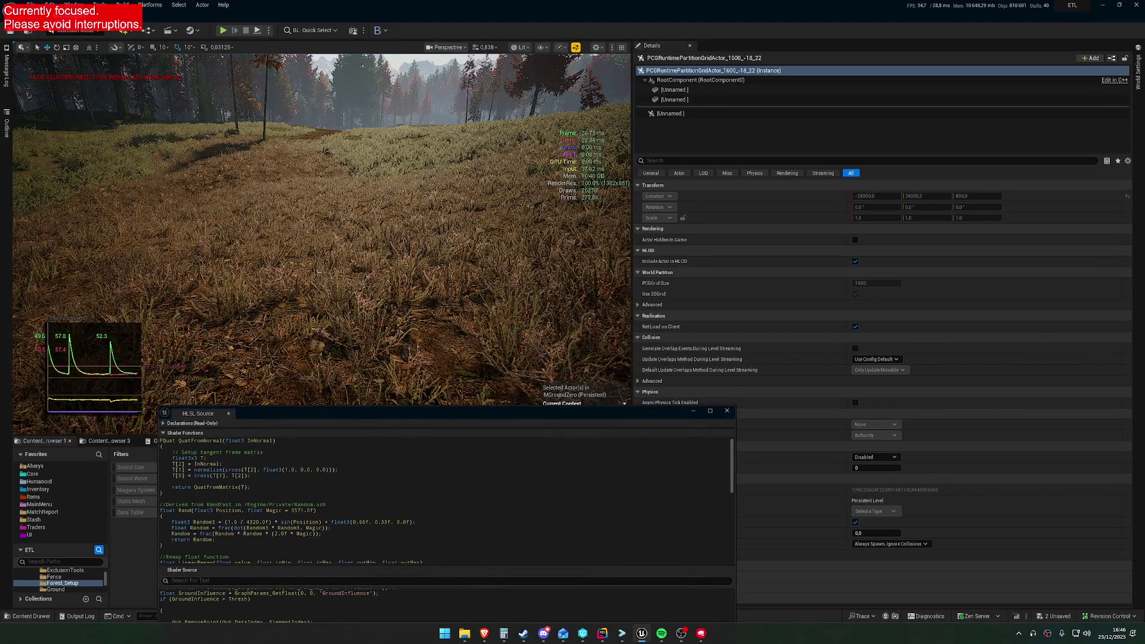
scroll(479, 522, "down", 3)
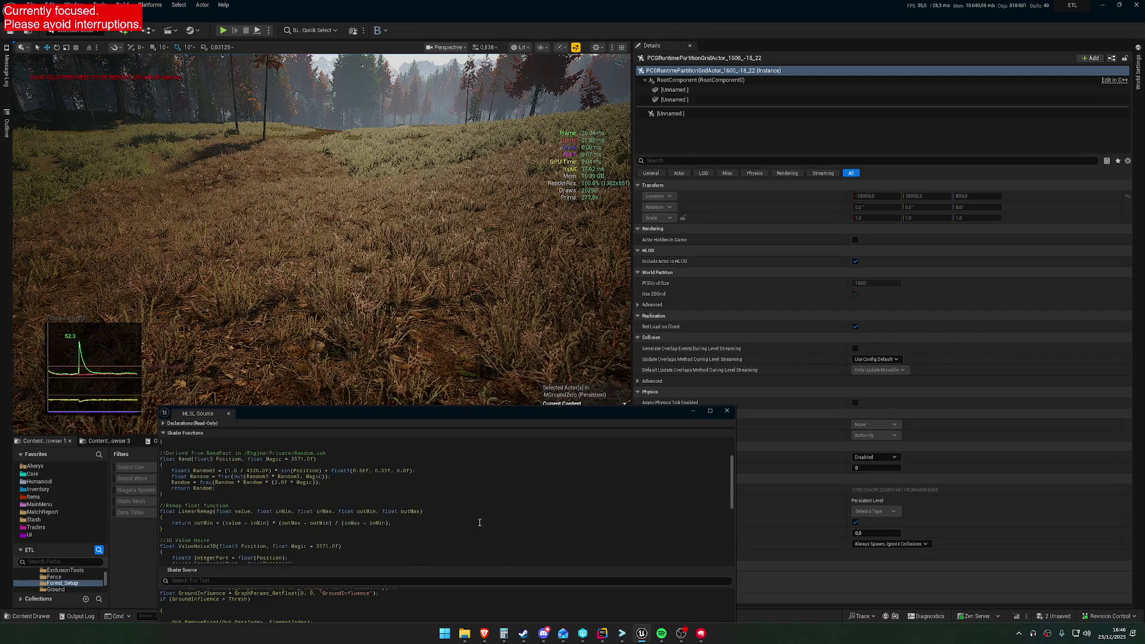
scroll(480, 522, "down", 1)
scroll(476, 524, "down", 5)
left_click_drag(475, 413, 475, 247)
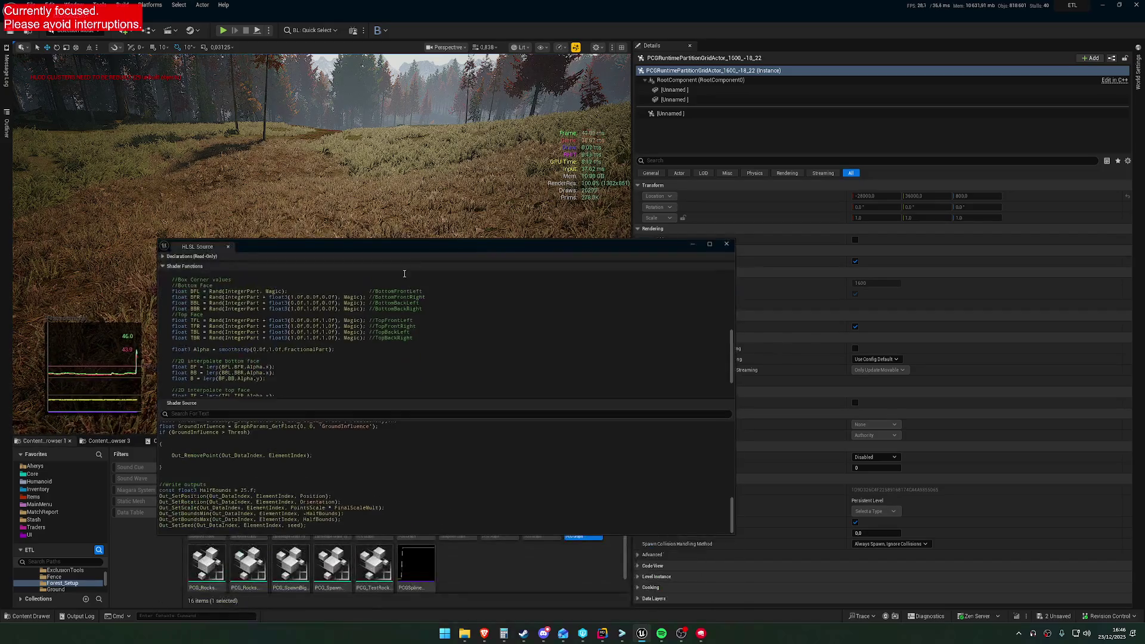
Switch to the main Shader Source, highlight ScaleByDensityMax, then lower the viewer out of the way.
left_click(162, 266)
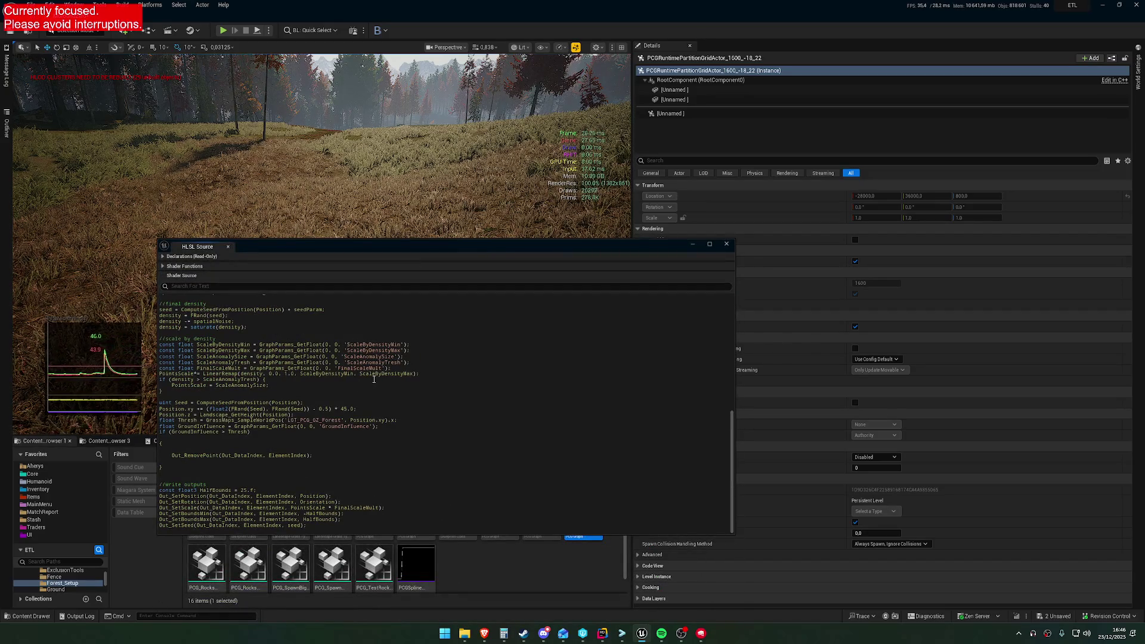
double_click(388, 352)
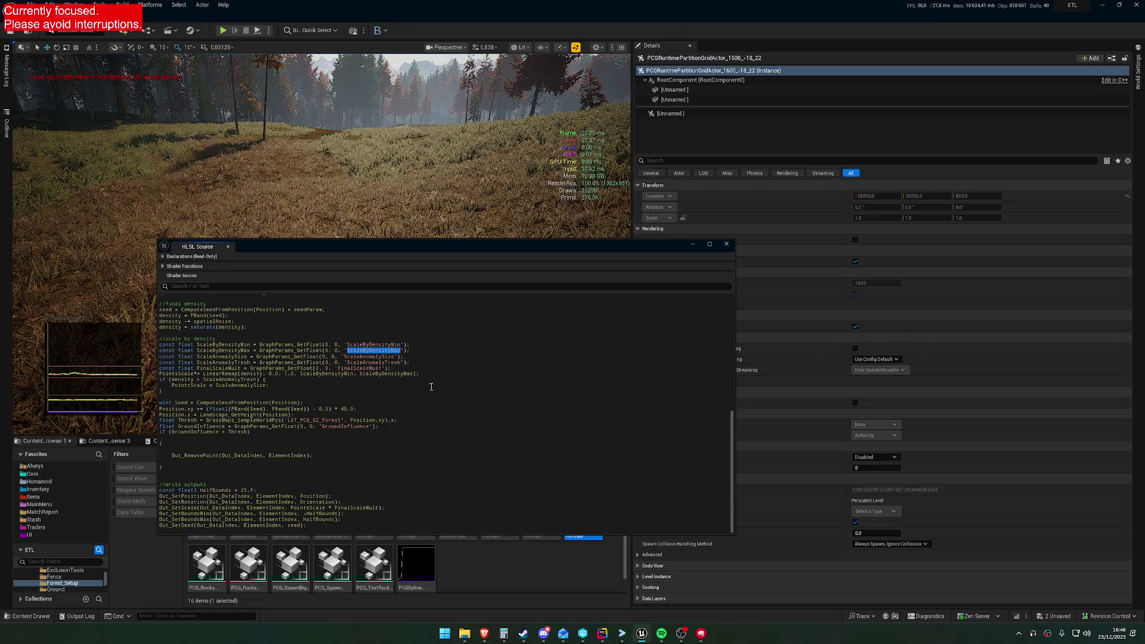
left_click(163, 257)
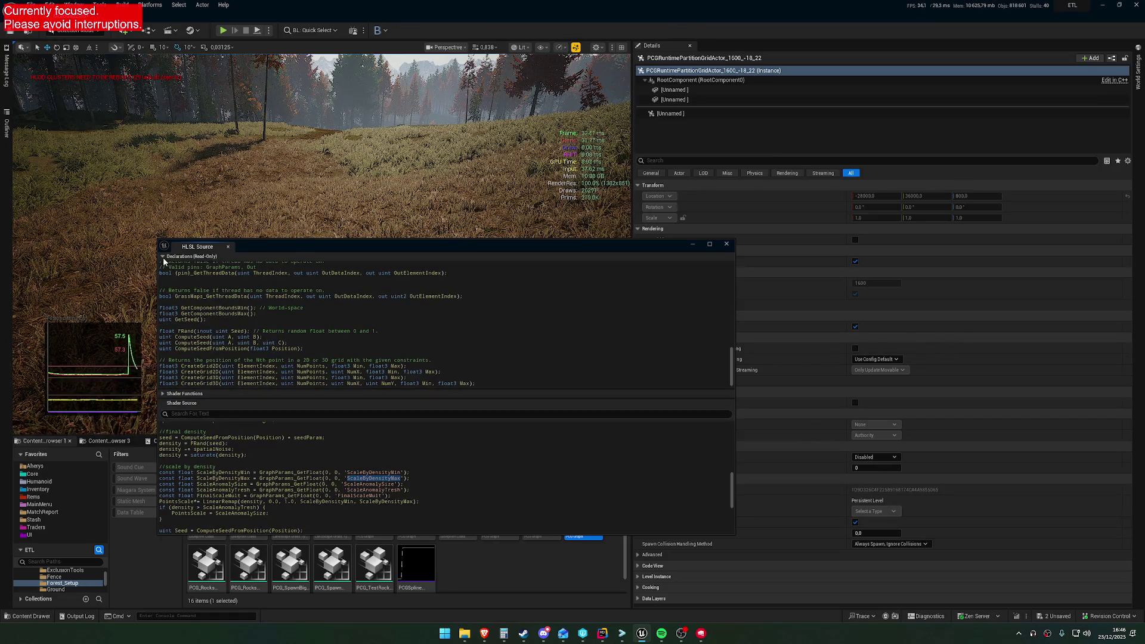
left_click(163, 257)
left_click(412, 434)
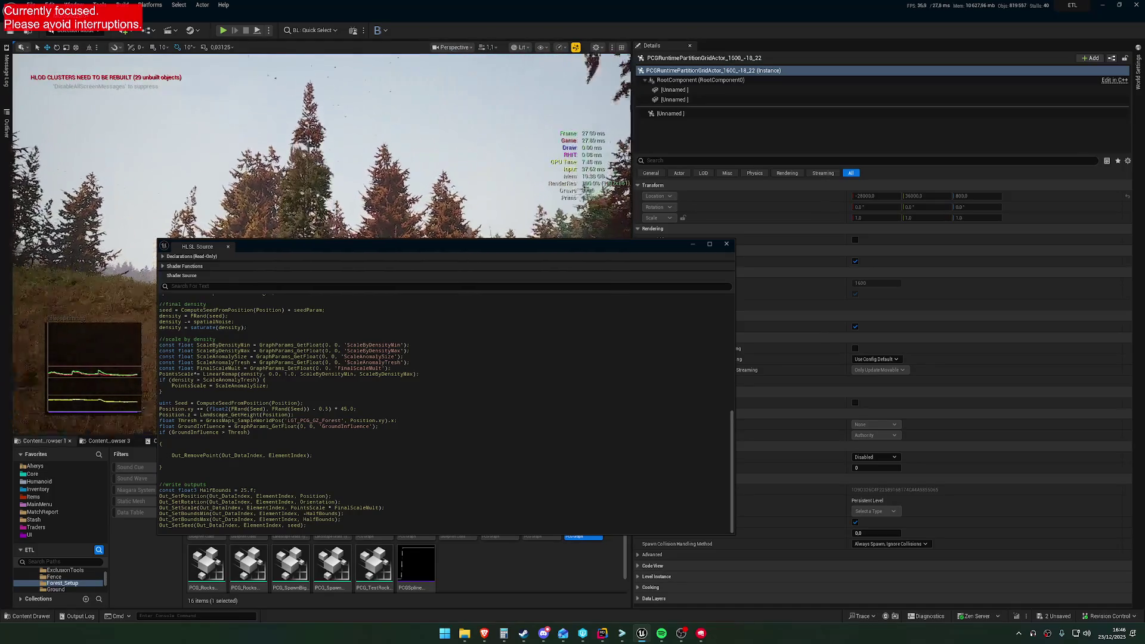
left_click_drag(466, 248, 462, 419)
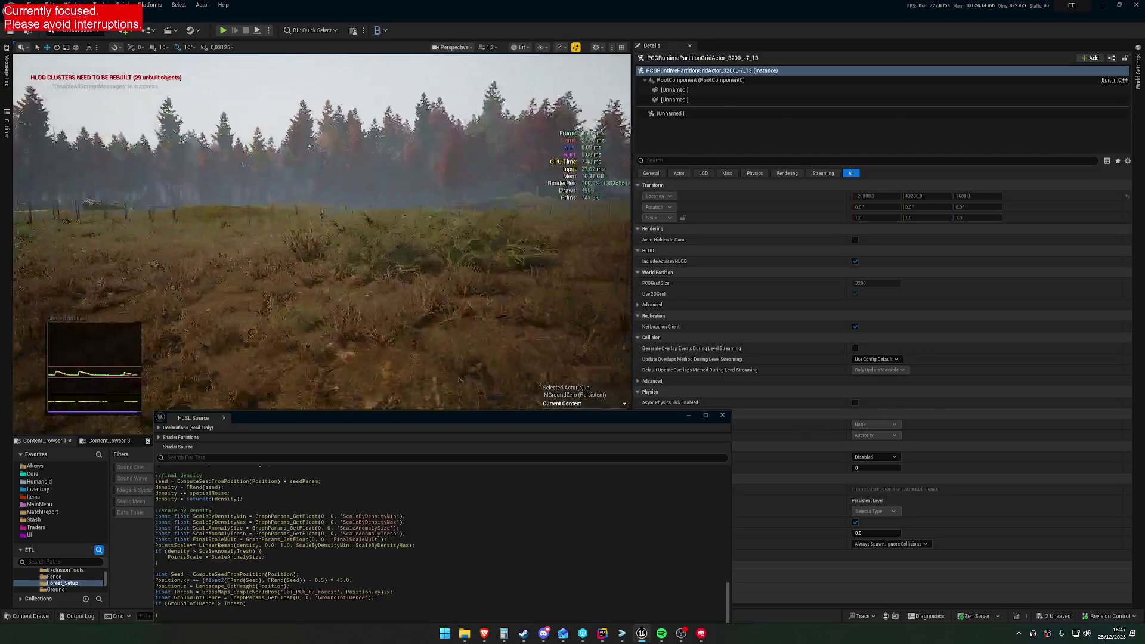
scroll(322, 233, "down", 2)
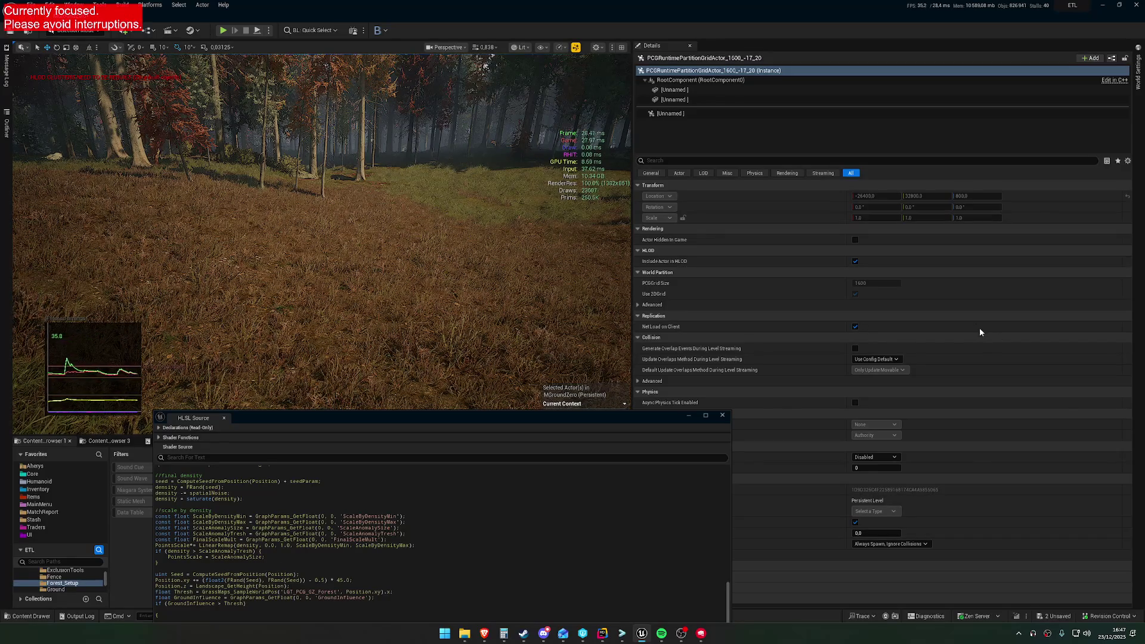
scroll(372, 239, "down", 2)
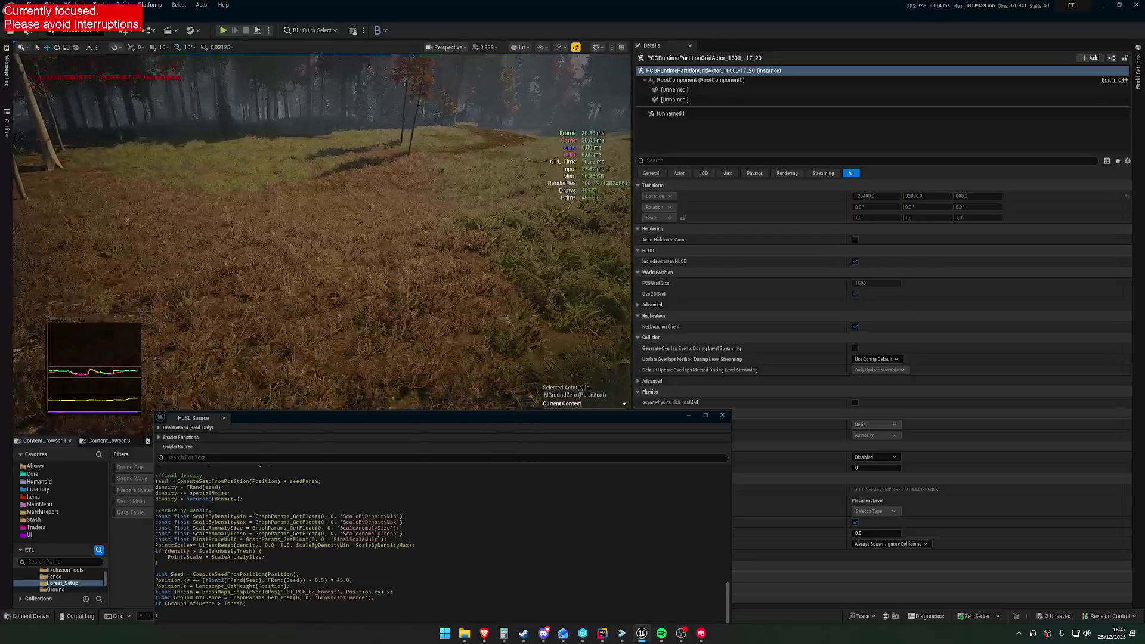
scroll(322, 231, "down", 2)
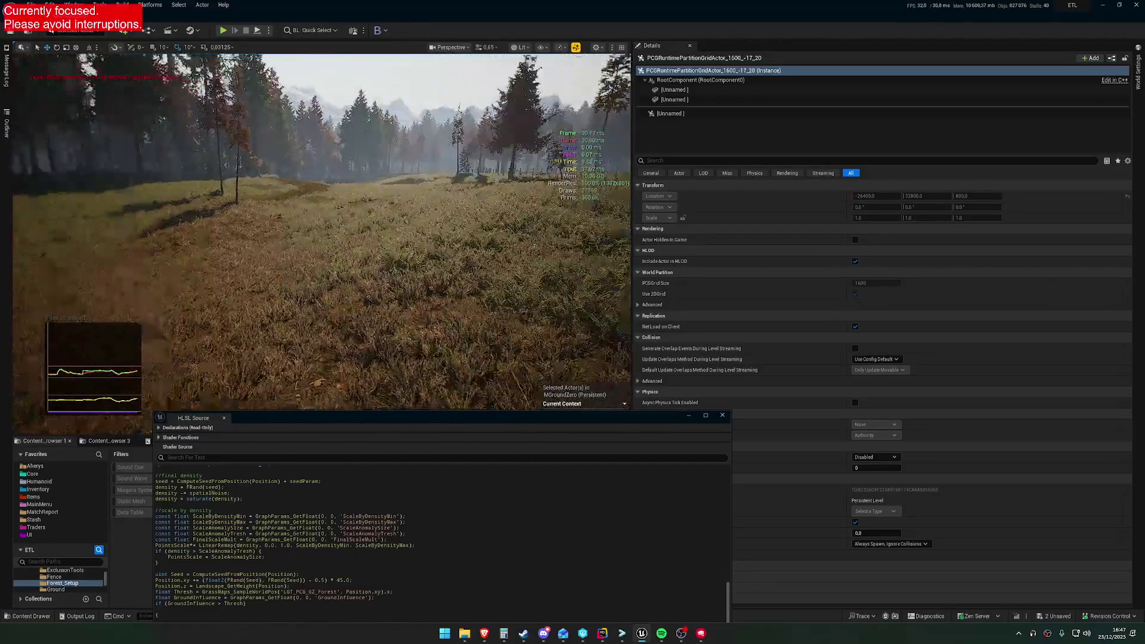
key("w")
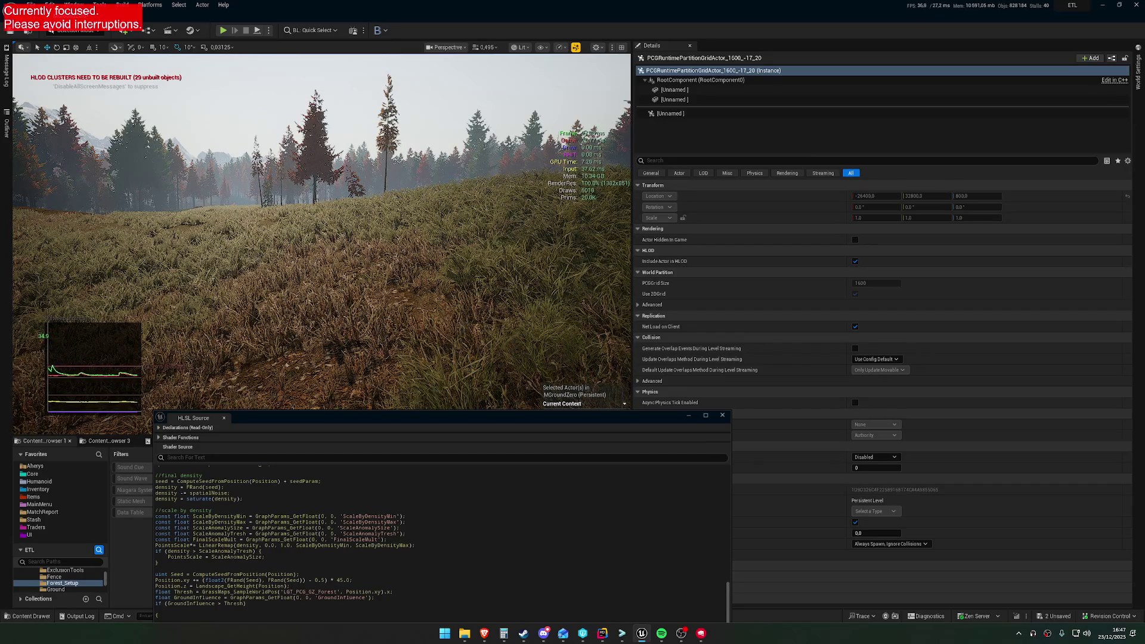
mouse_move(534, 295)
left_mouse_down()
mouse_move(535, 334)
mouse_move(573, 281)
mouse_move(554, 239)
mouse_move(536, 322)
mouse_move(537, 250)
mouse_move(525, 232)
mouse_move(465, 244)
mouse_move(483, 247)
left_mouse_up()
left_click(268, 31)
Save the MGroundZero map with Ctrl+S and start a Play In Editor session with Alt+P.
left_click(269, 30)
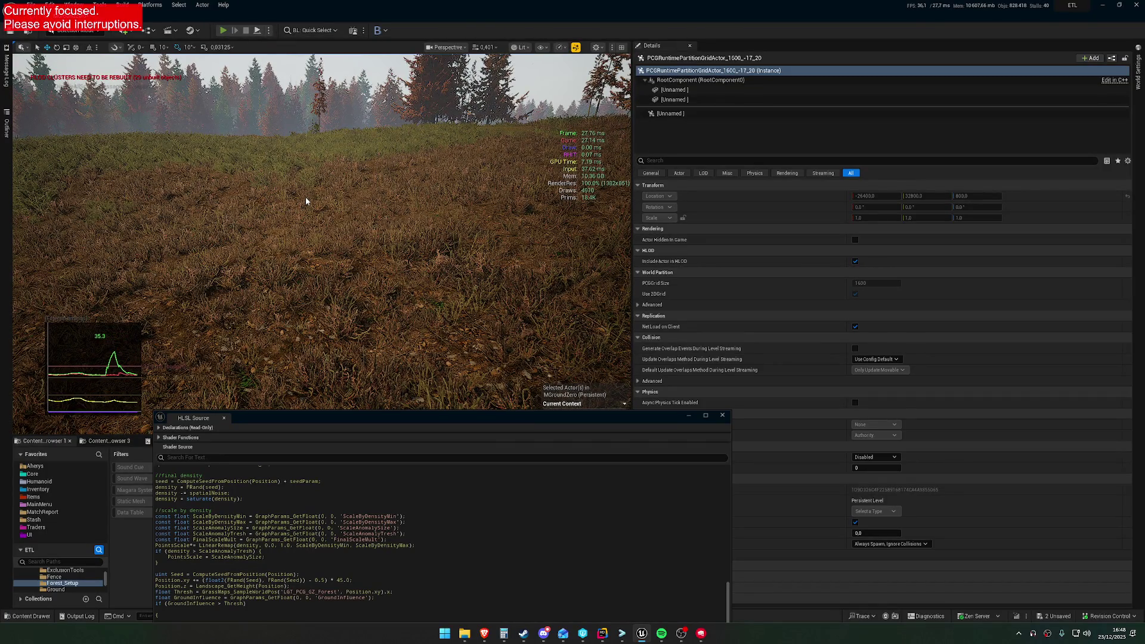
key("ctrl+s")
left_click(541, 635)
key("alt+p")
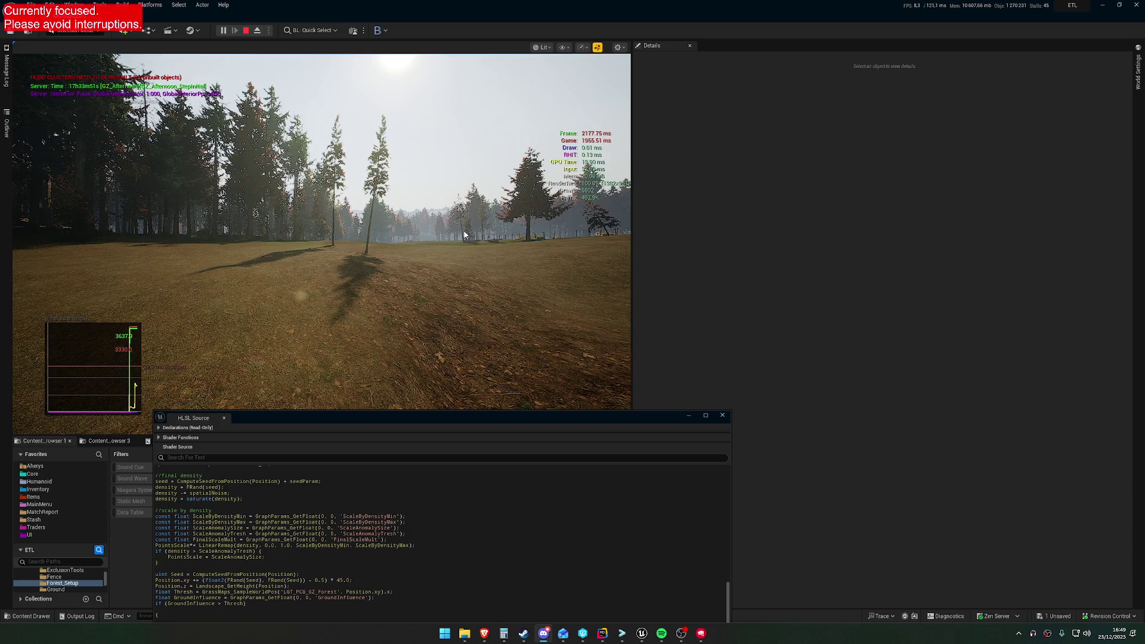
key("super")
key("super")
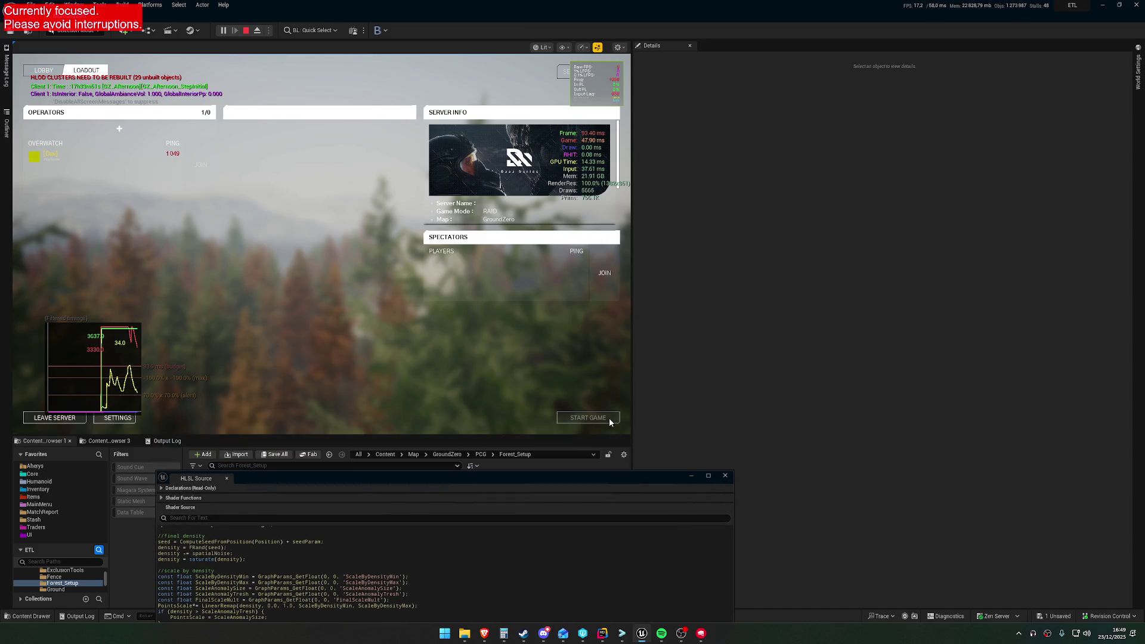
Start the match from the lobby and teleport the player to Quarry Spawn through the Admin Panel.
left_click(609, 419)
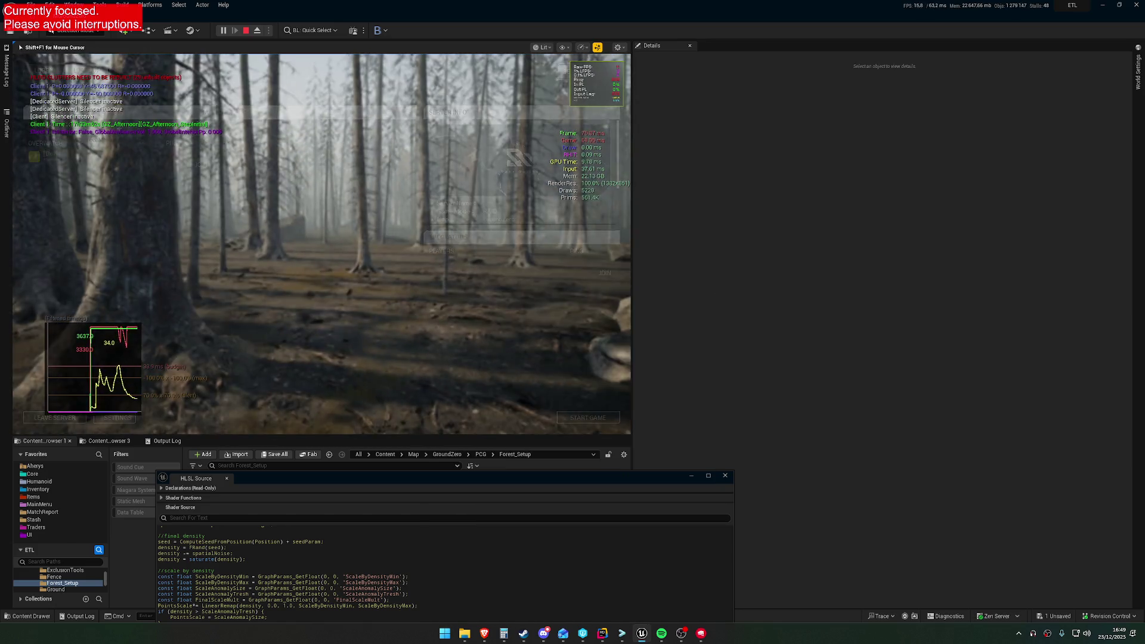
key("Home")
left_click(153, 105)
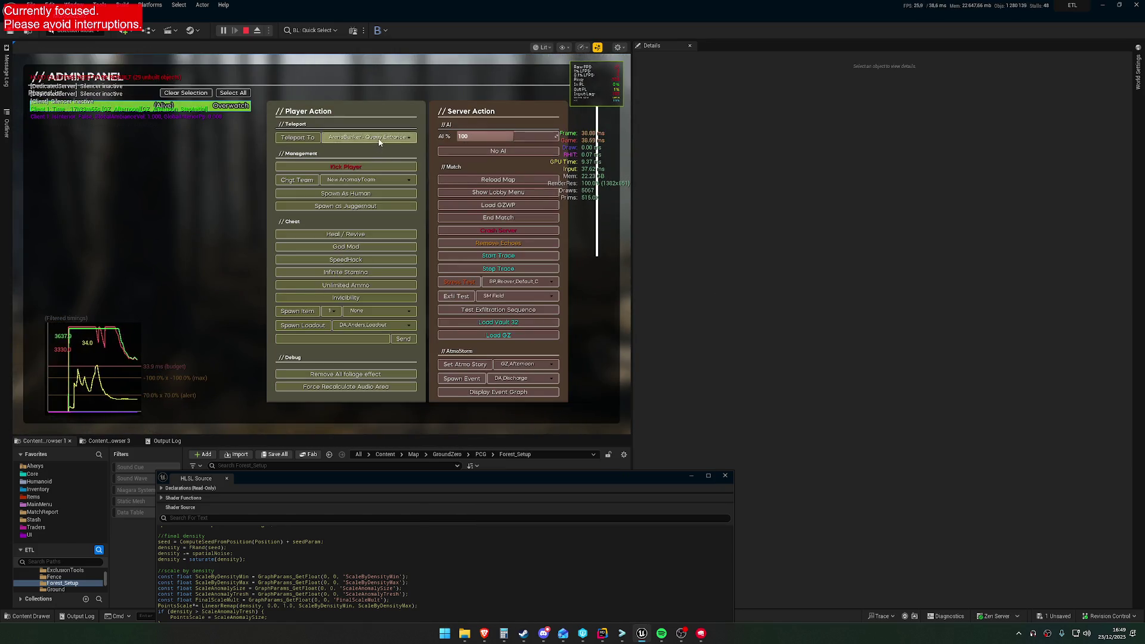
left_click(378, 141)
left_click(344, 175)
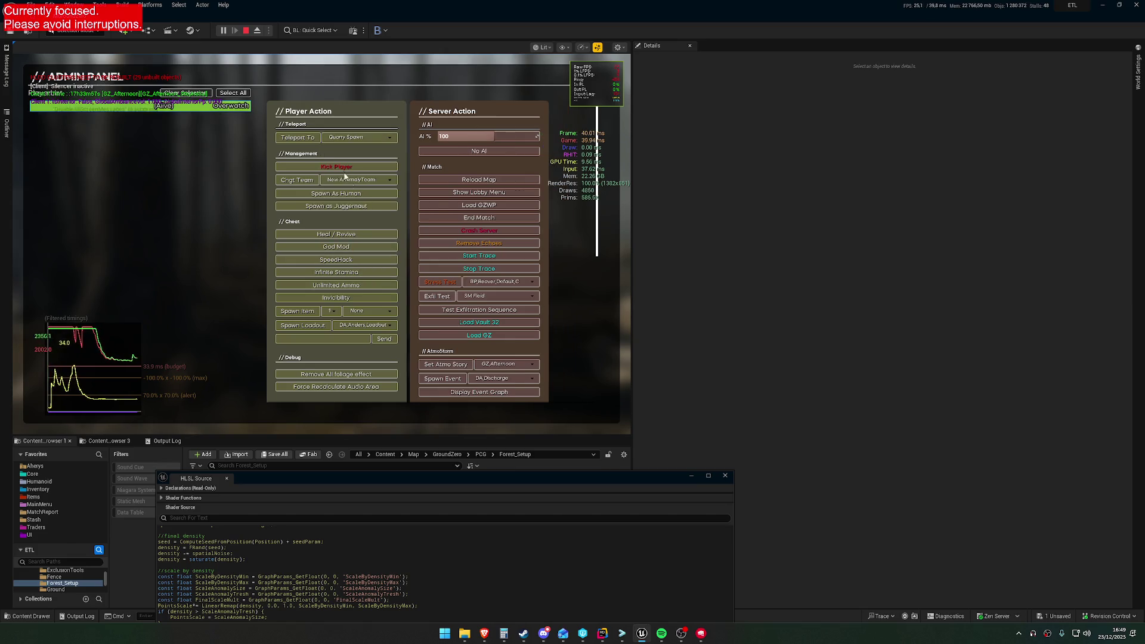
left_click(314, 139)
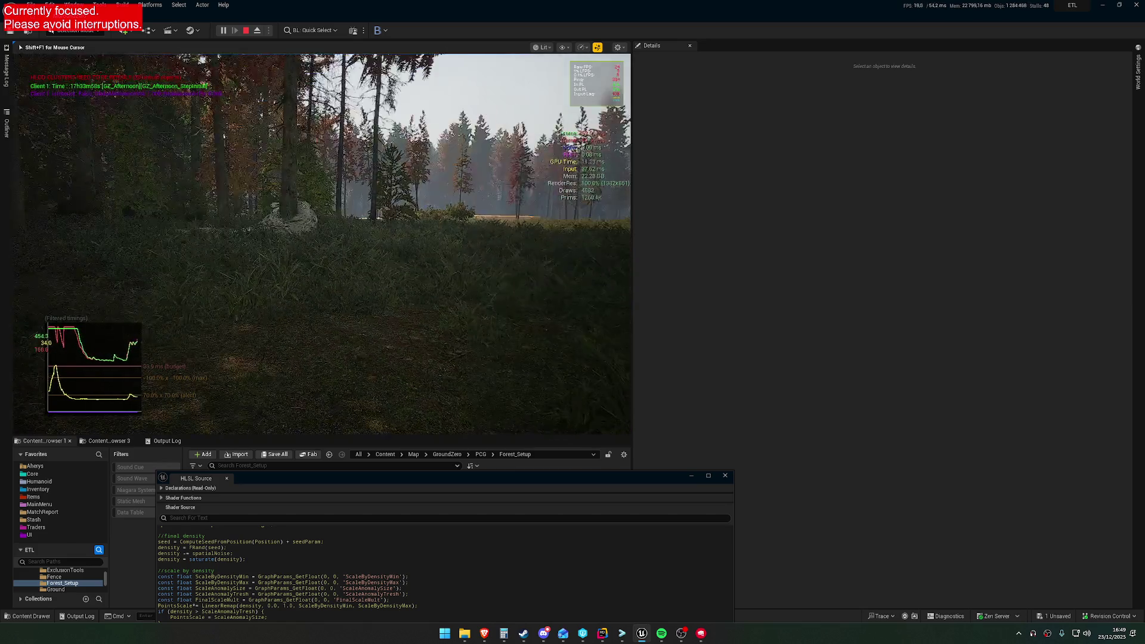
key("shift+w")
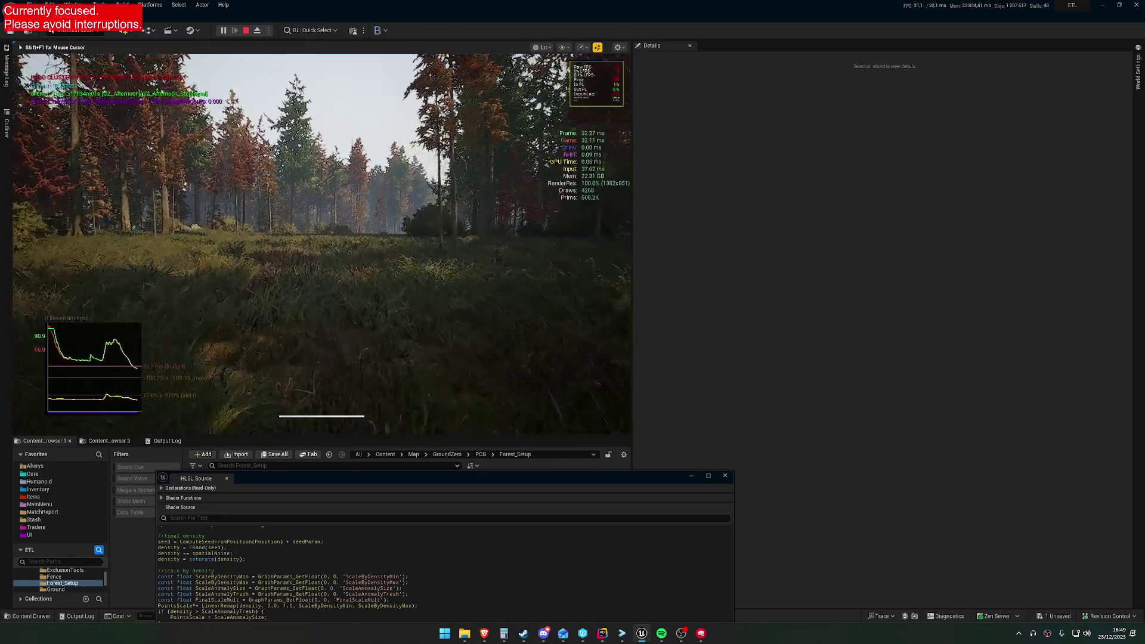
Walk the player forward through the dense forest into a clearing.
key("shift+w")
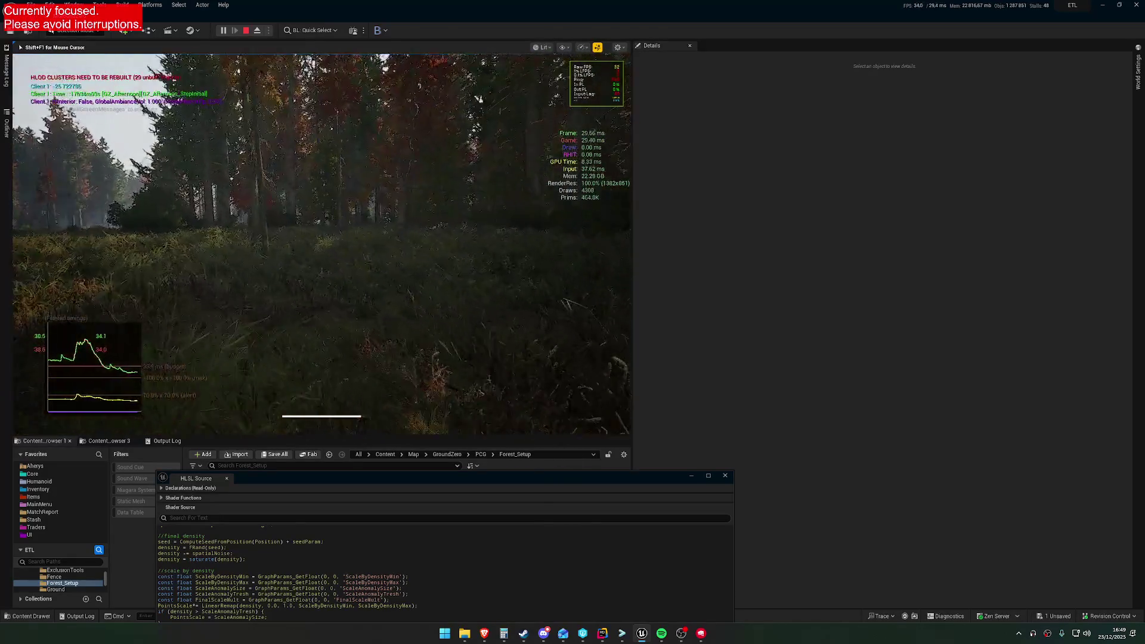
key("shift+w")
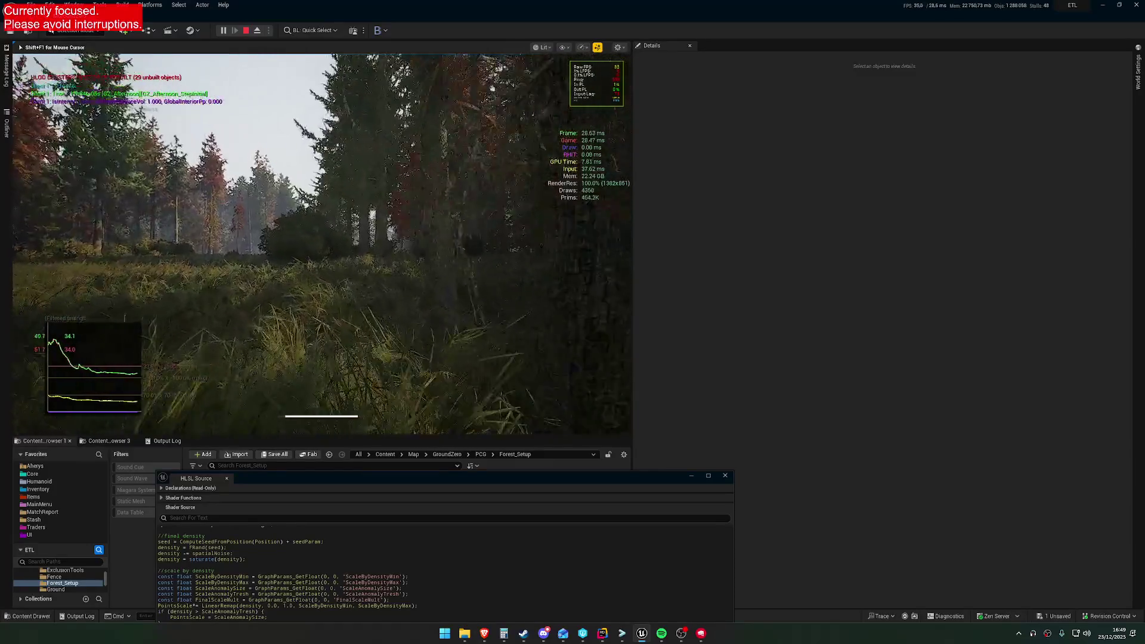
key("shift+w")
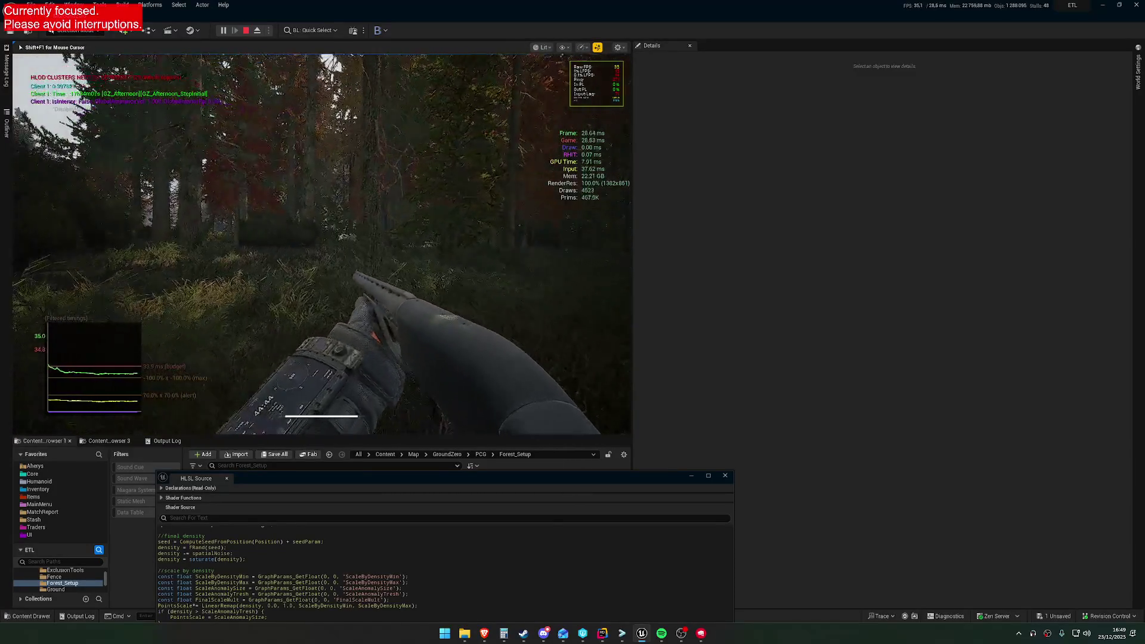
key("shift+w")
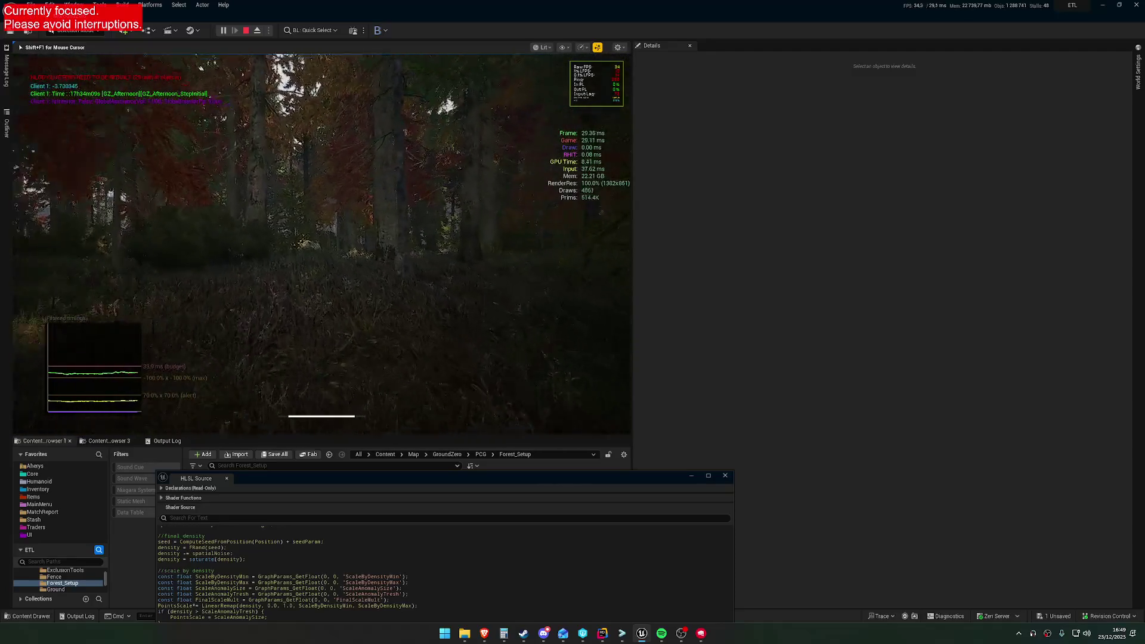
key("shift+w")
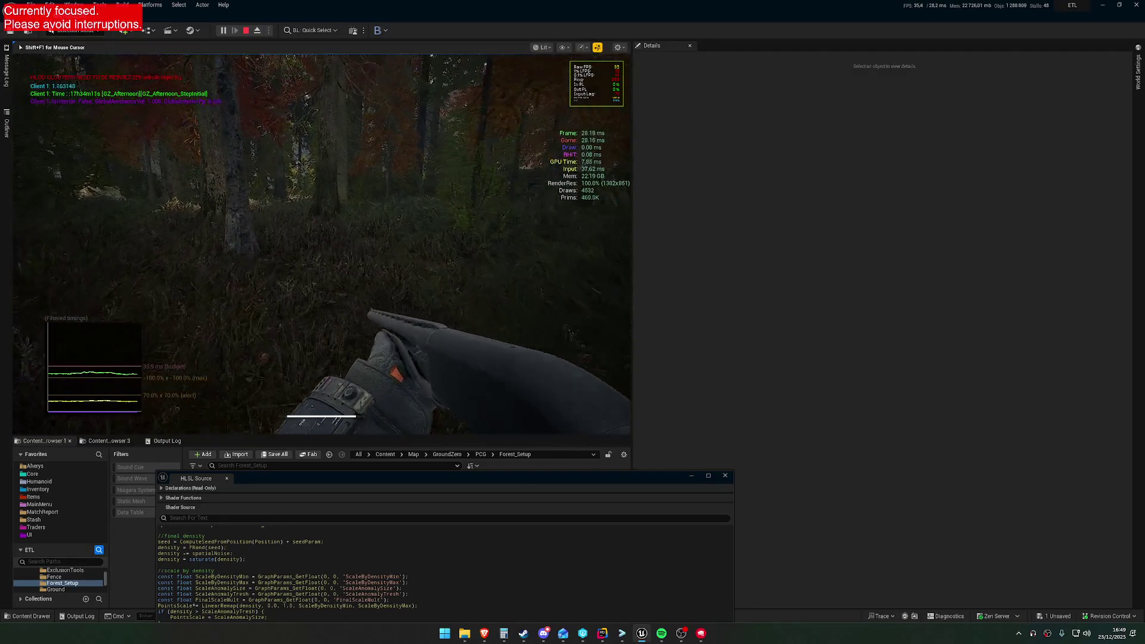
key("shift+w")
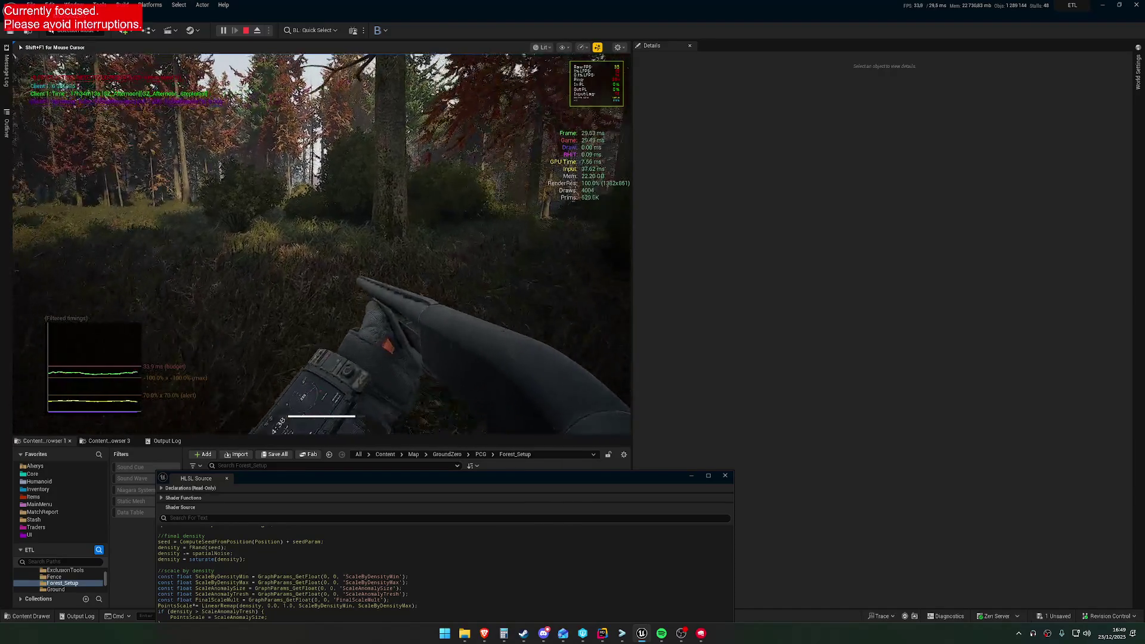
key("shift+w")
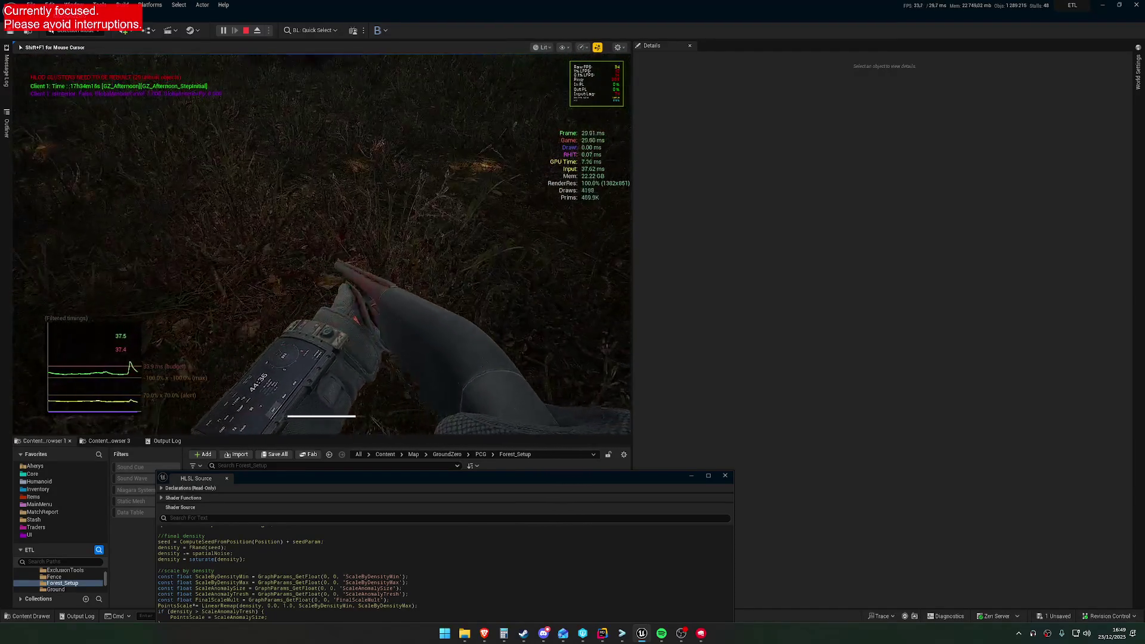
Switch the play session to fullscreen with F11, then free the mouse to grab the HLSL Source window.
key("F11")
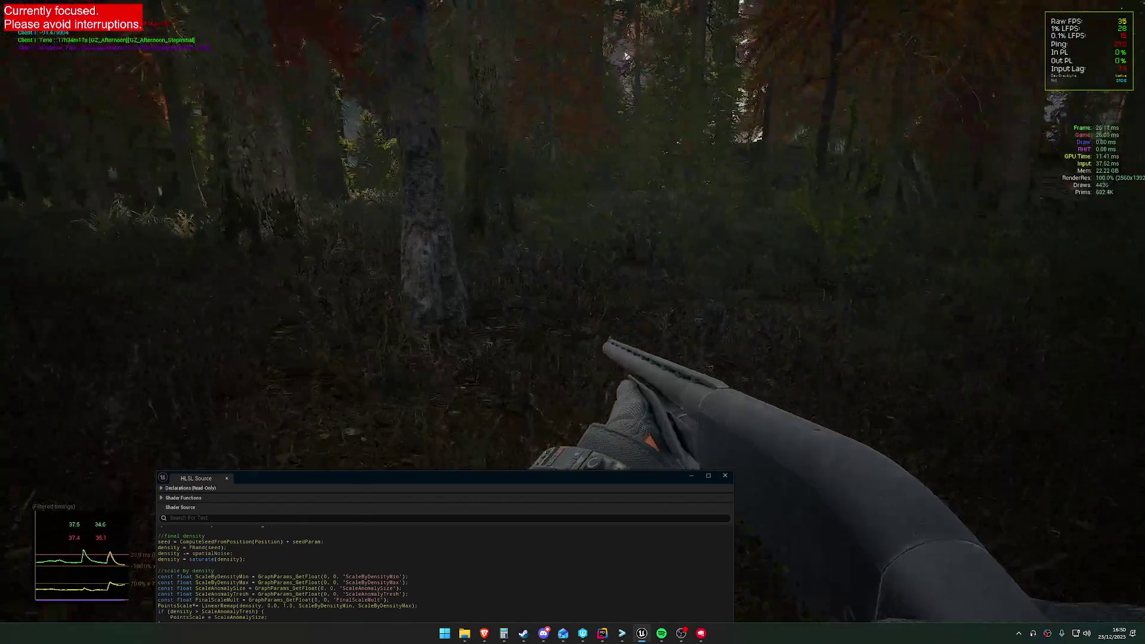
key("shift+w")
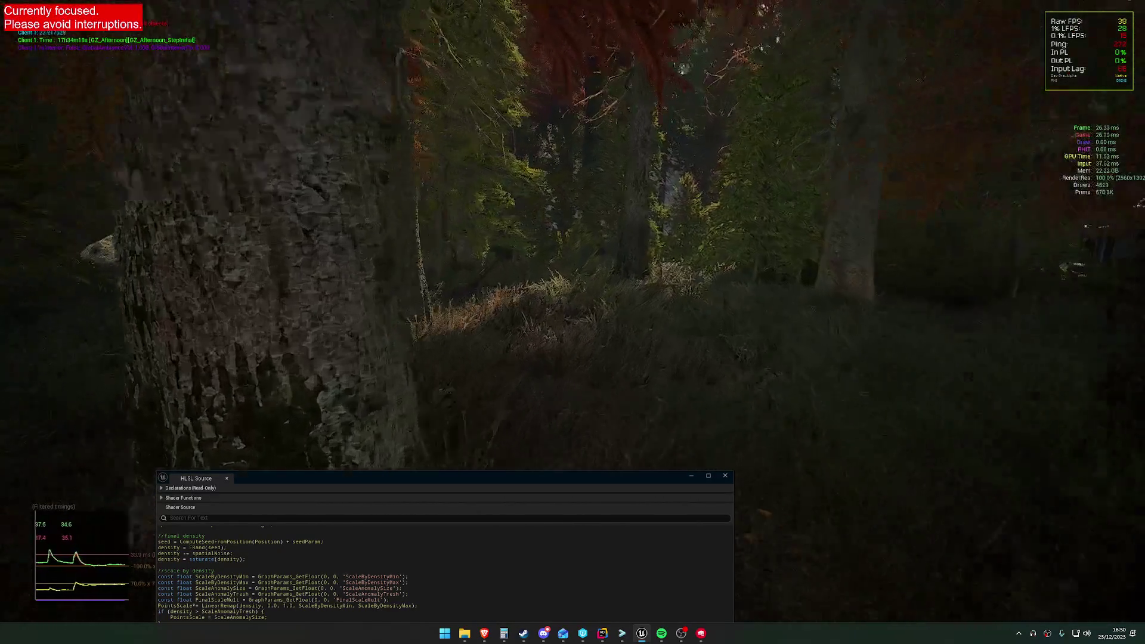
key("super")
left_click(524, 477)
Reposition the HLSL Source window into the lower-right corner over the fullscreen game view.
left_click_drag(535, 471, 948, 198)
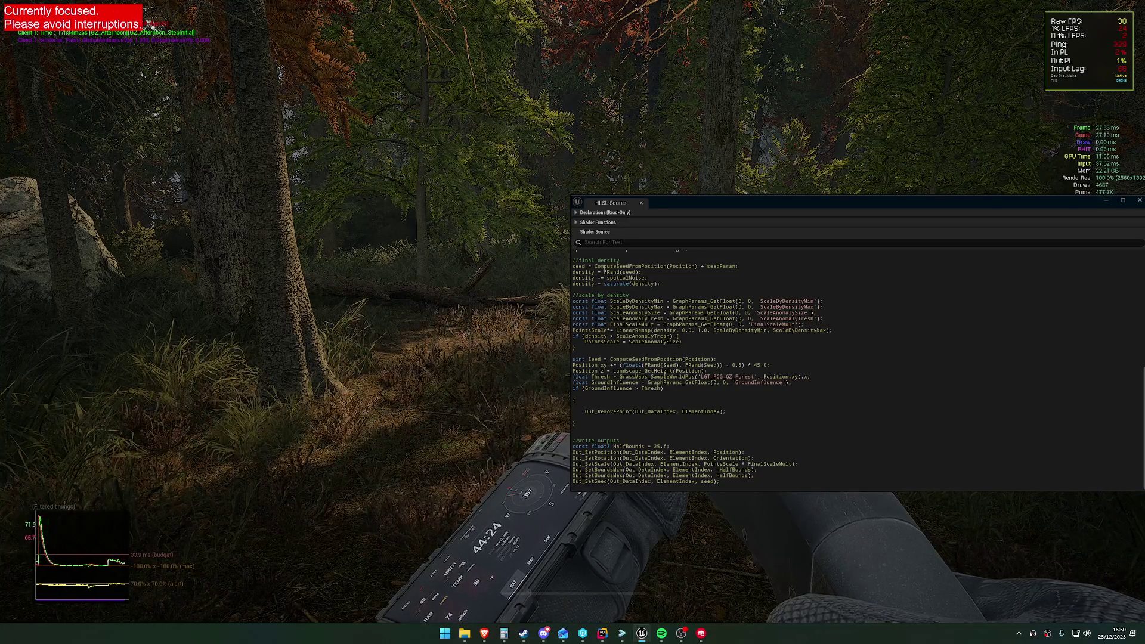
left_click_drag(910, 202, 948, 388)
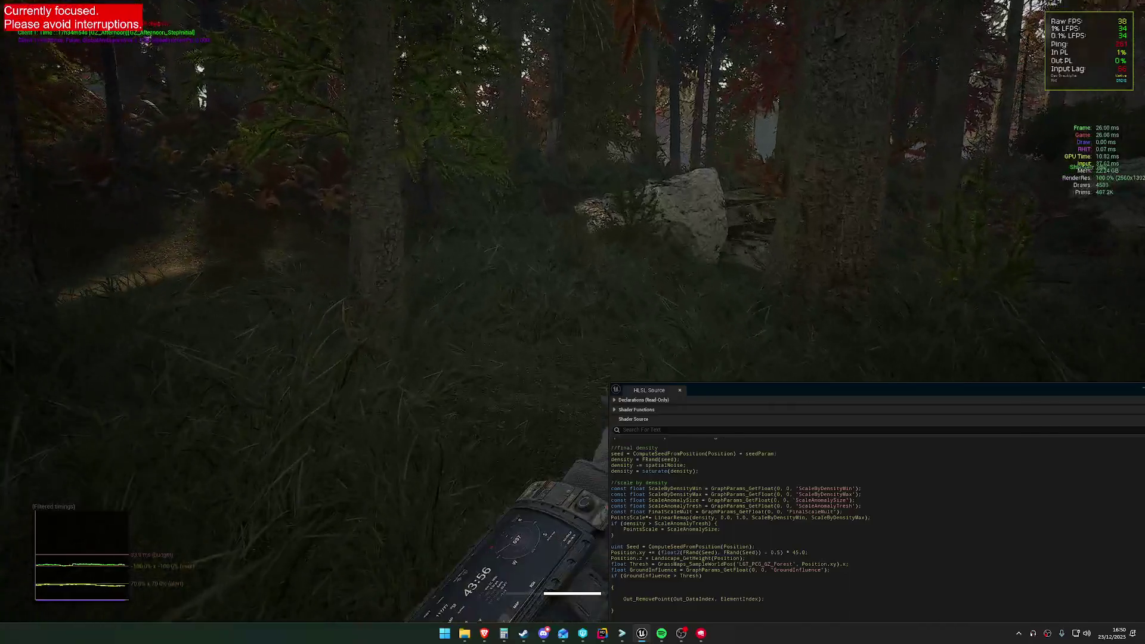
key("super")
key("super")
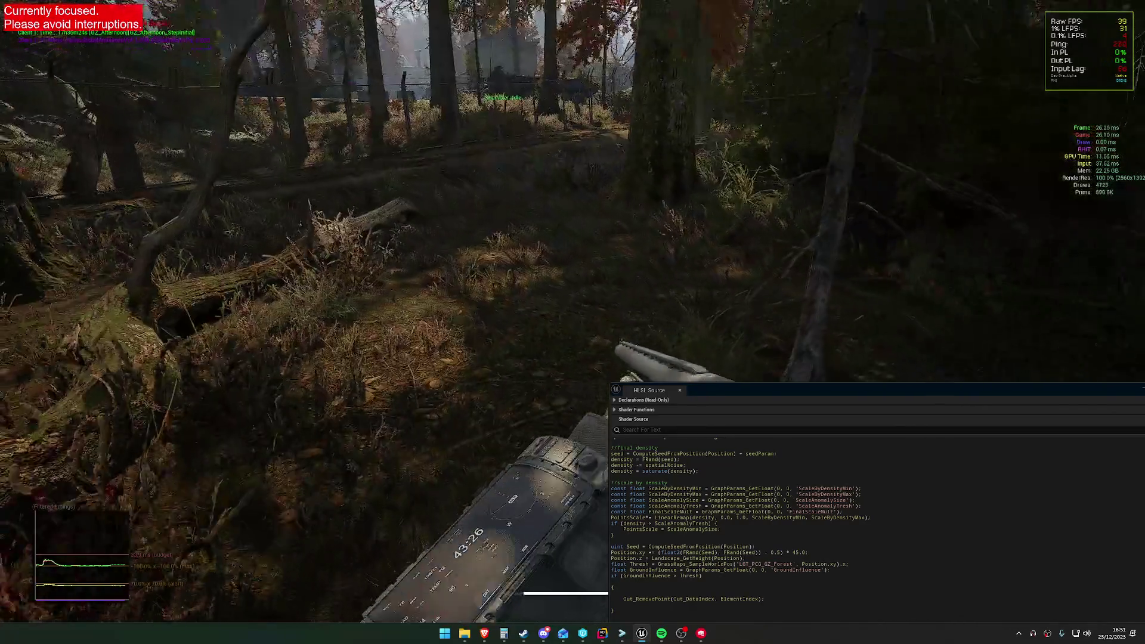
Free the mouse, then return control to the game near the fenced clearing.
key("super")
key("super")
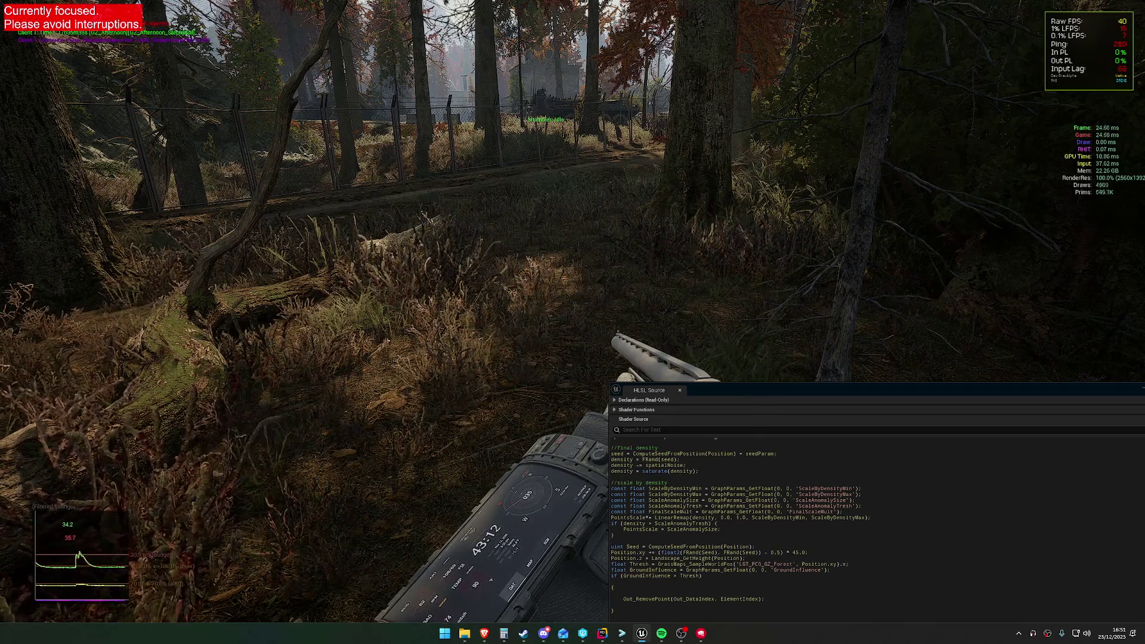
left_click(969, 153)
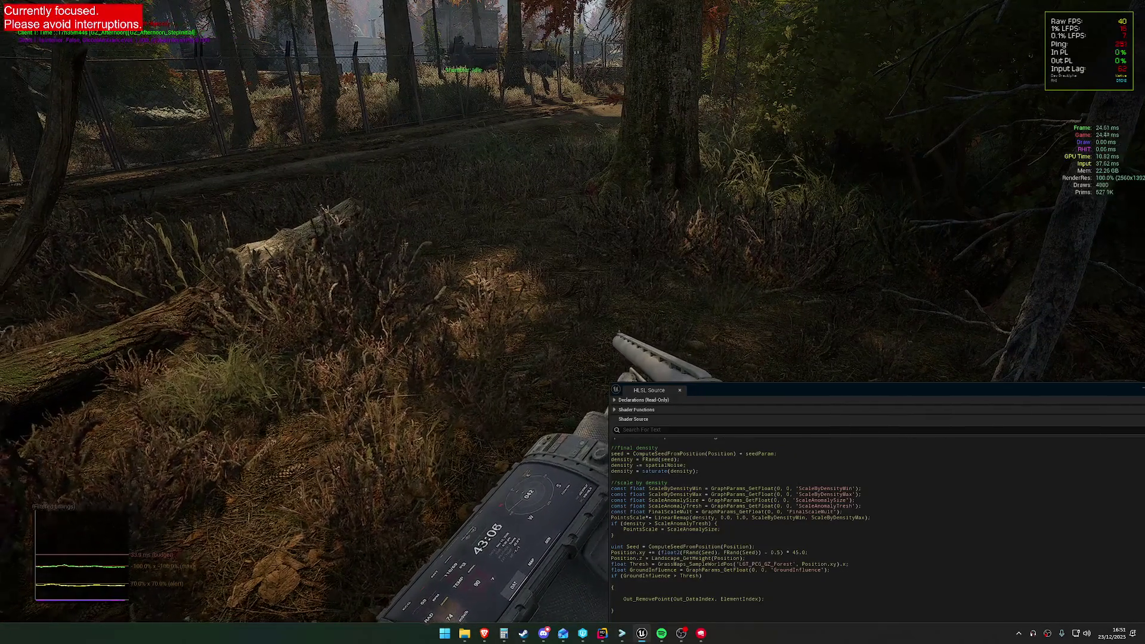
Walk the player through the grass toward the open field, then bring up the grass material instance editor.
key("shift+F1")
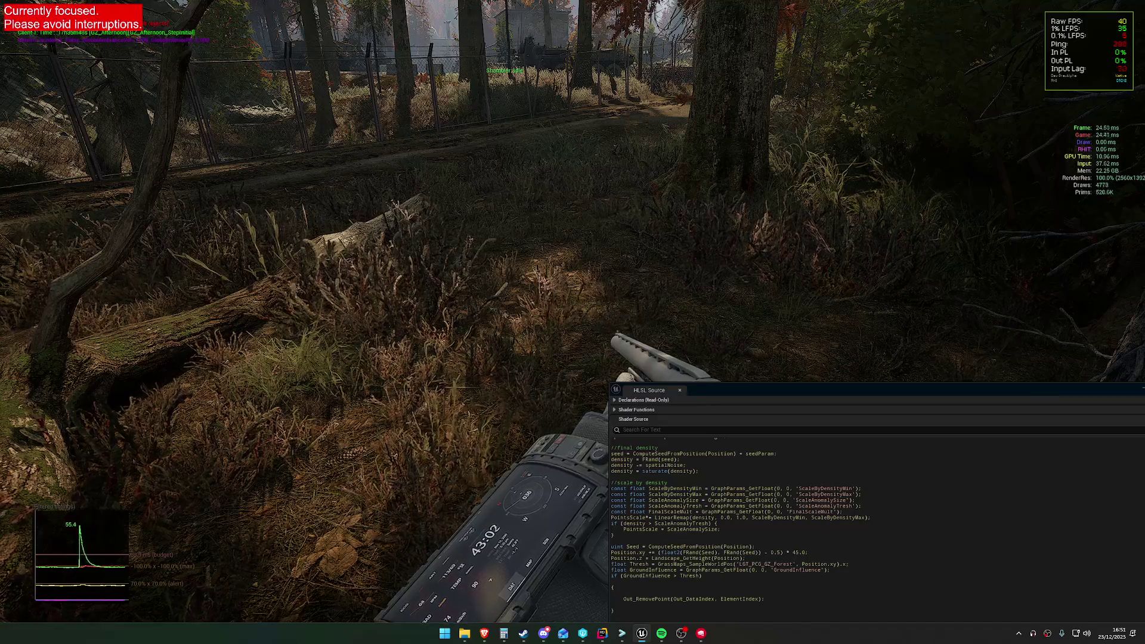
key("super")
key("super")
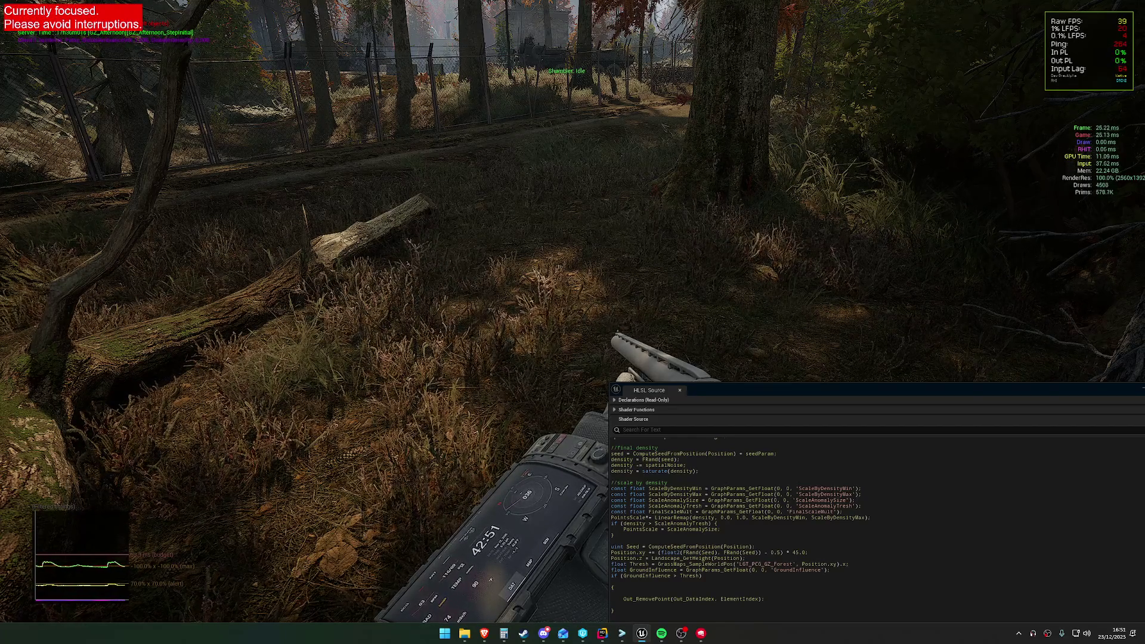
left_click(905, 218)
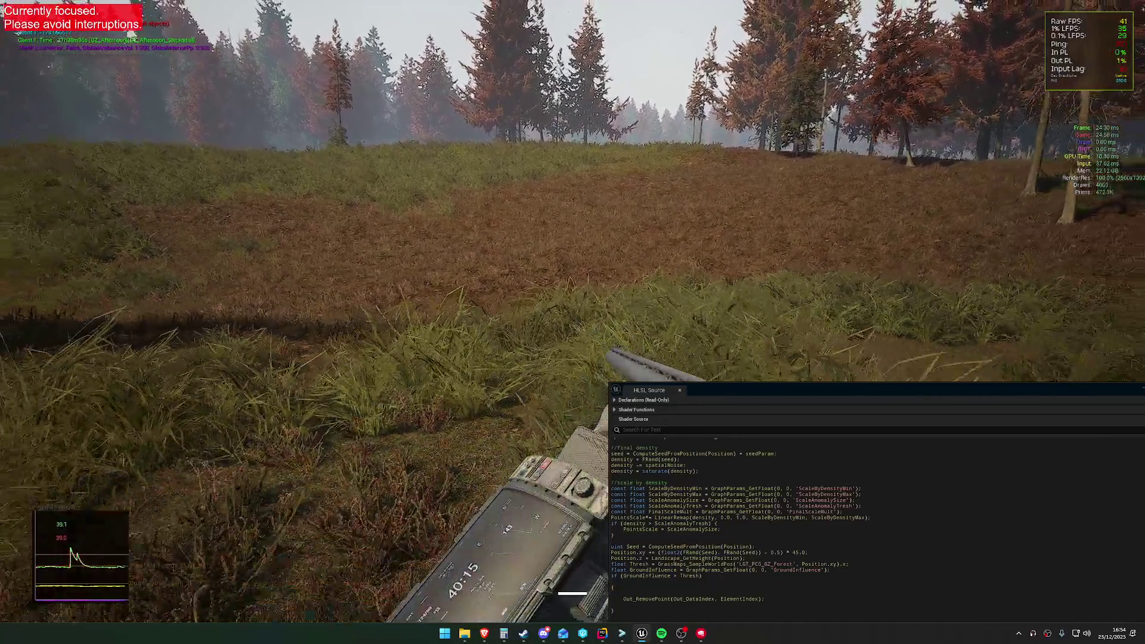
key("w")
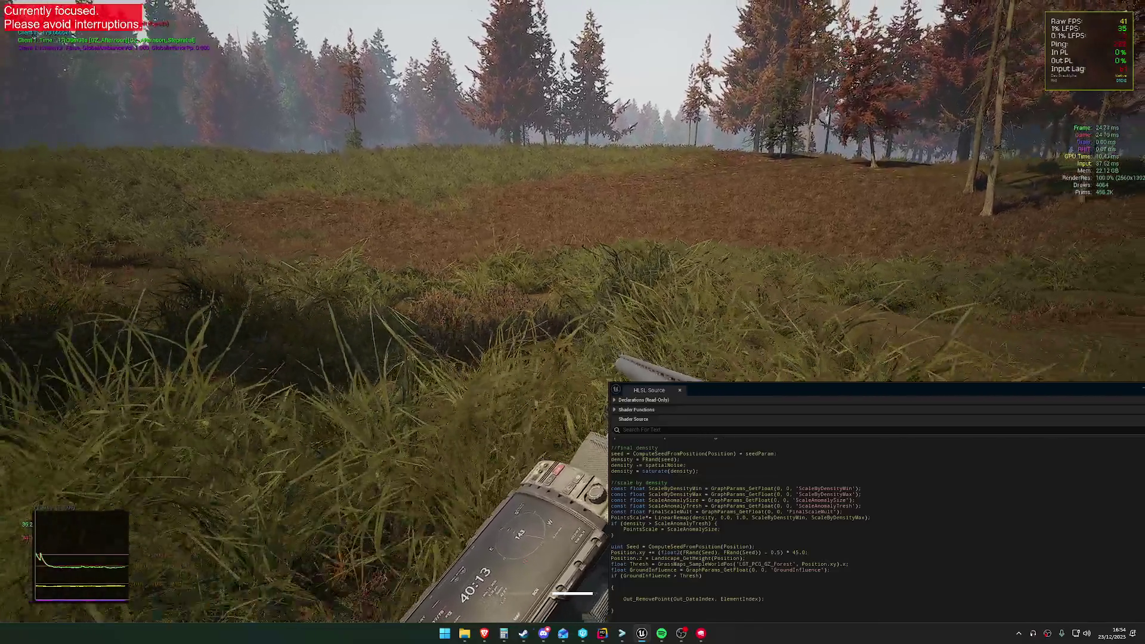
key("w")
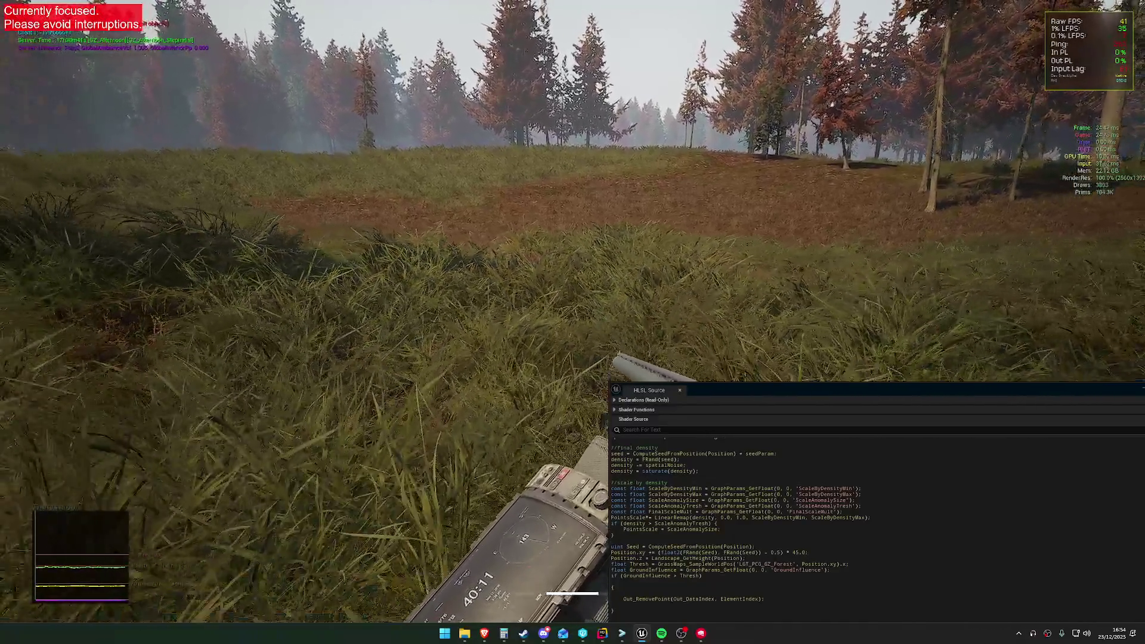
key("w")
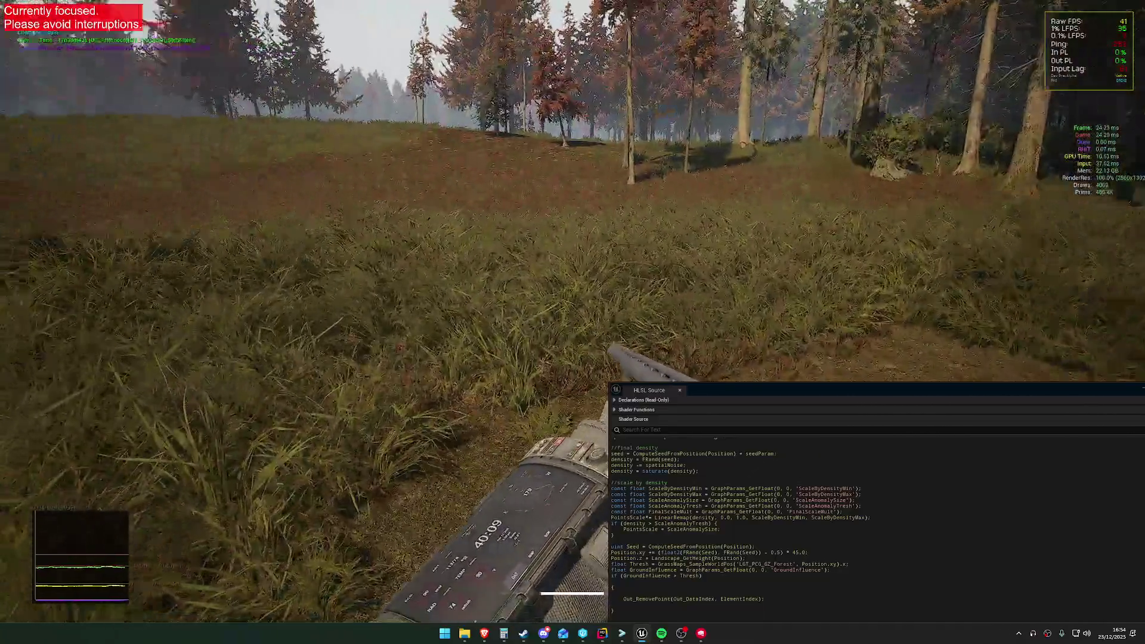
key("w")
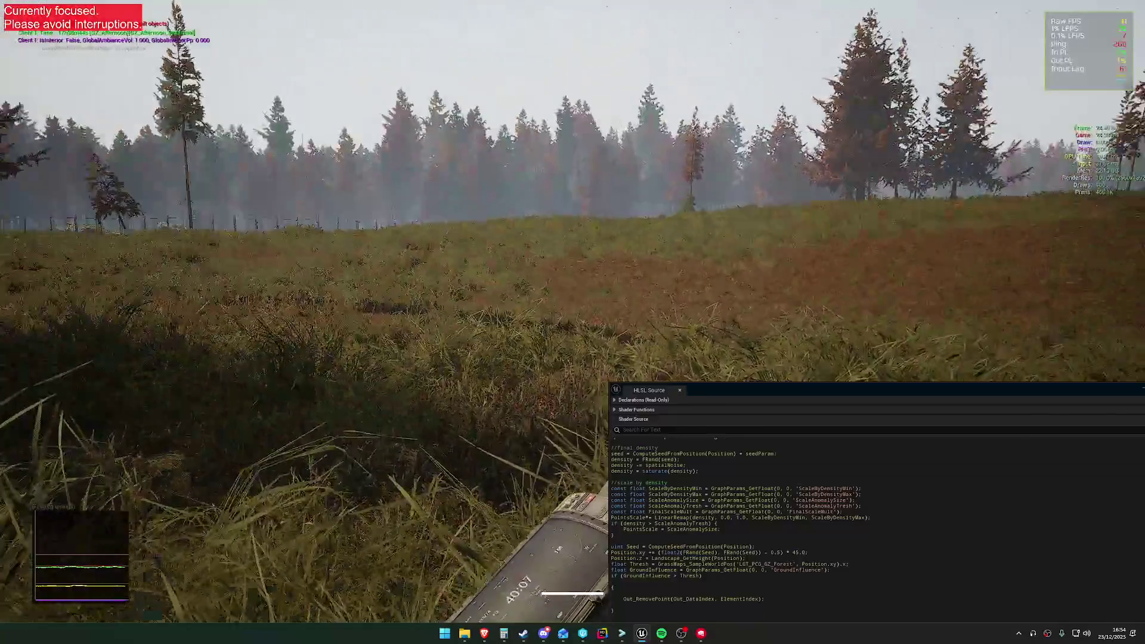
key("w")
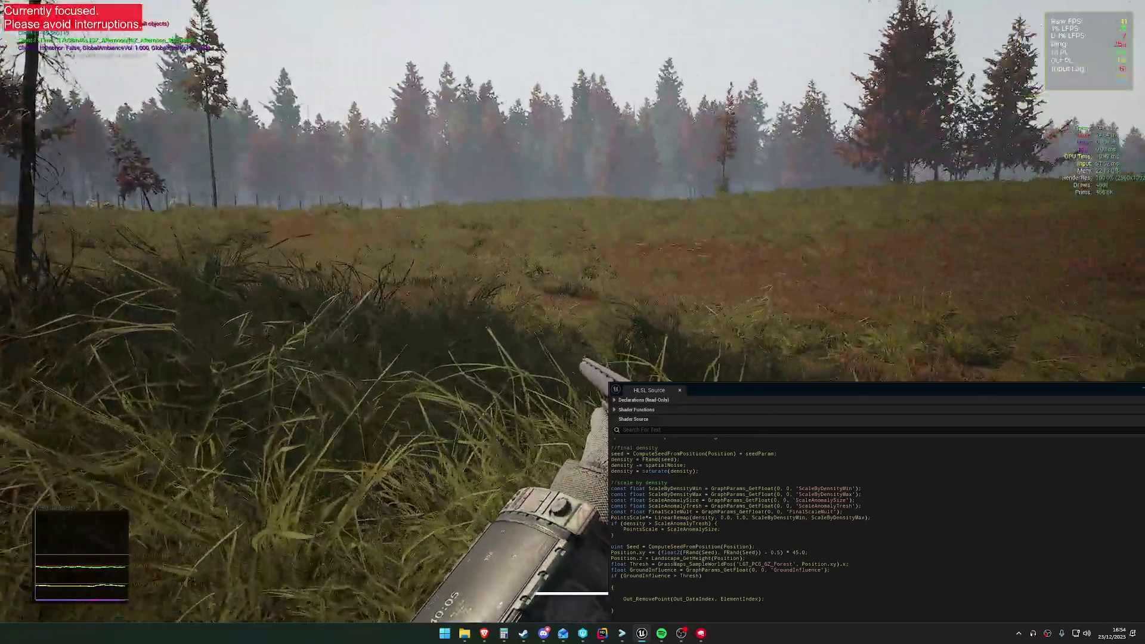
key("w")
key("super")
key("super")
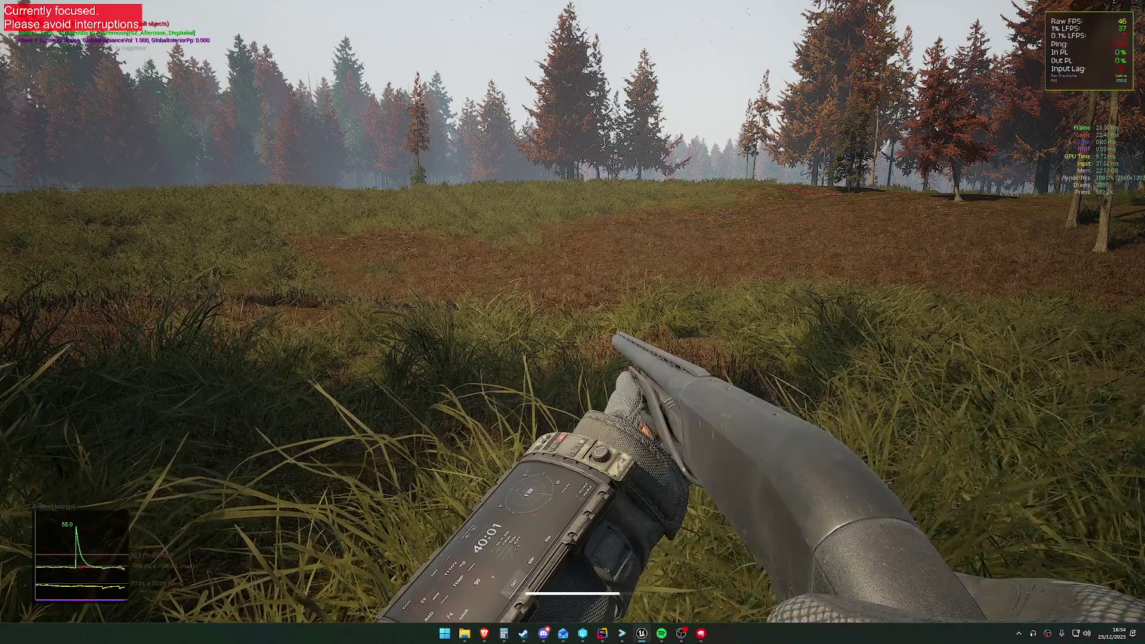
key("alt+Tab")
Climb the parent chain from MTL_CF_PlantsGrass through MTL_CF_Plants up to MTL_MW_Foliage_MASTER.
scroll(698, 378, "down", 10)
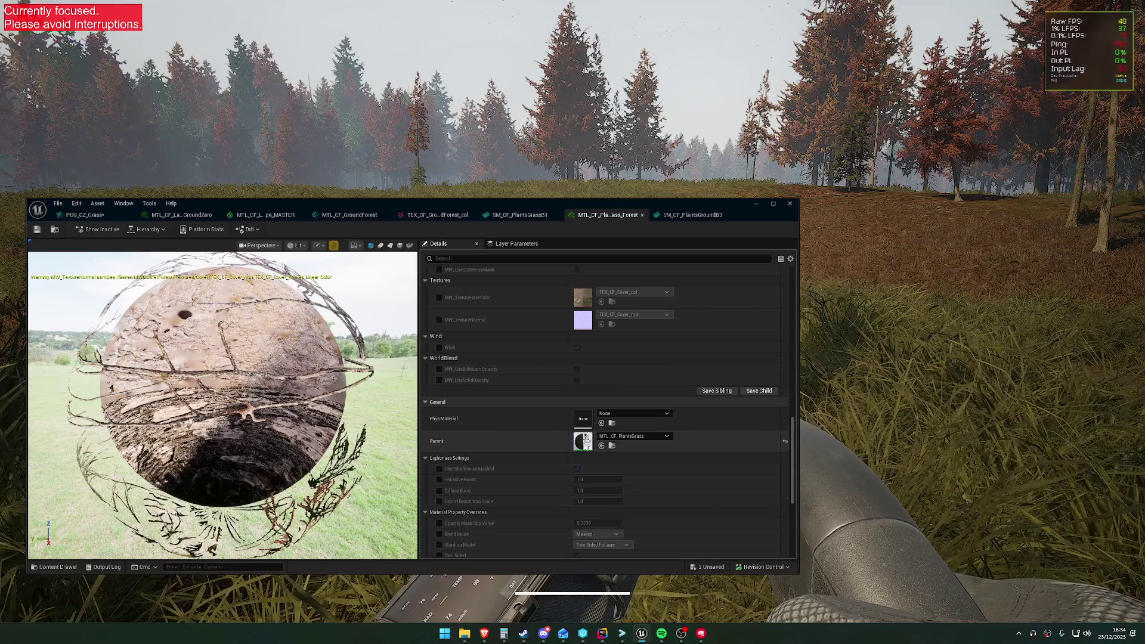
double_click(584, 442)
scroll(591, 423, "down", 5)
scroll(594, 428, "down", 3)
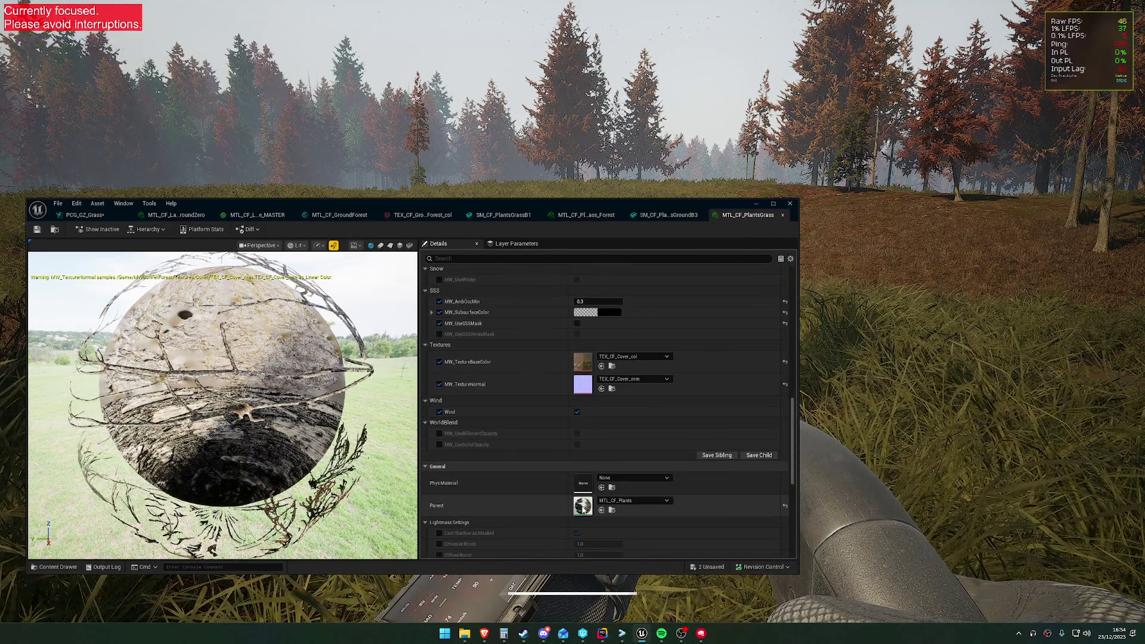
double_click(582, 505)
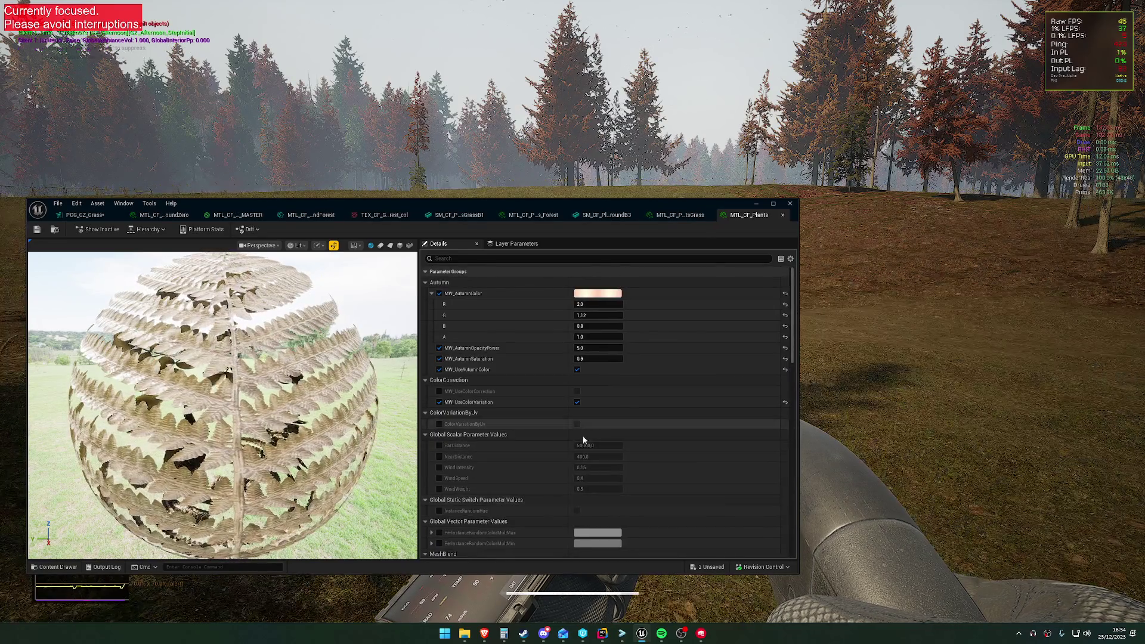
scroll(582, 435, "down", 5)
scroll(592, 435, "down", 7)
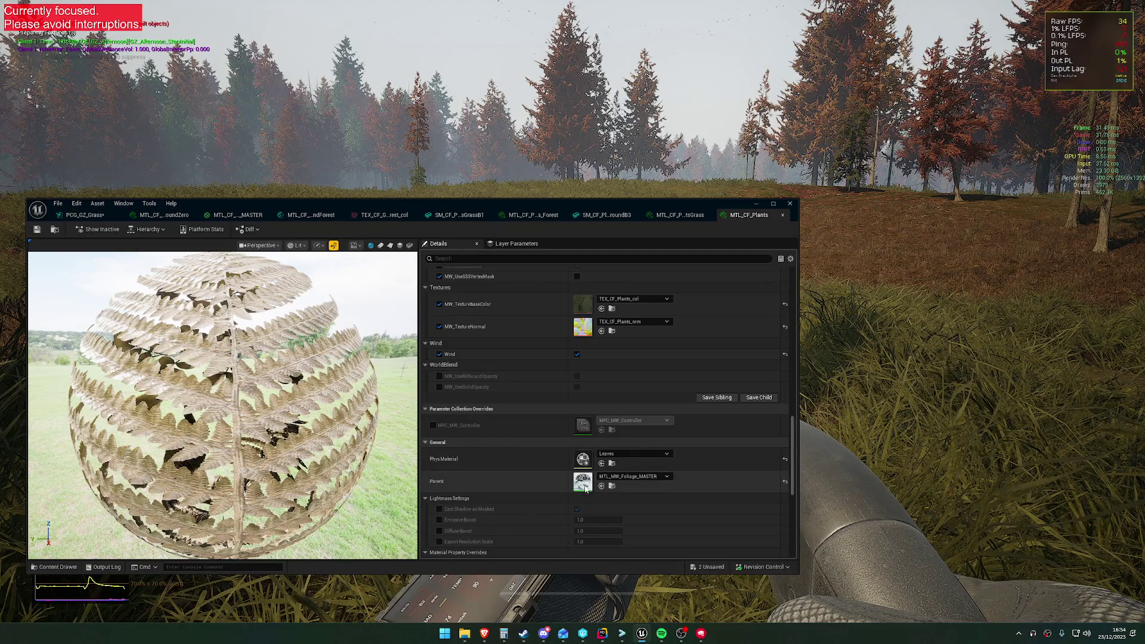
double_click(584, 484)
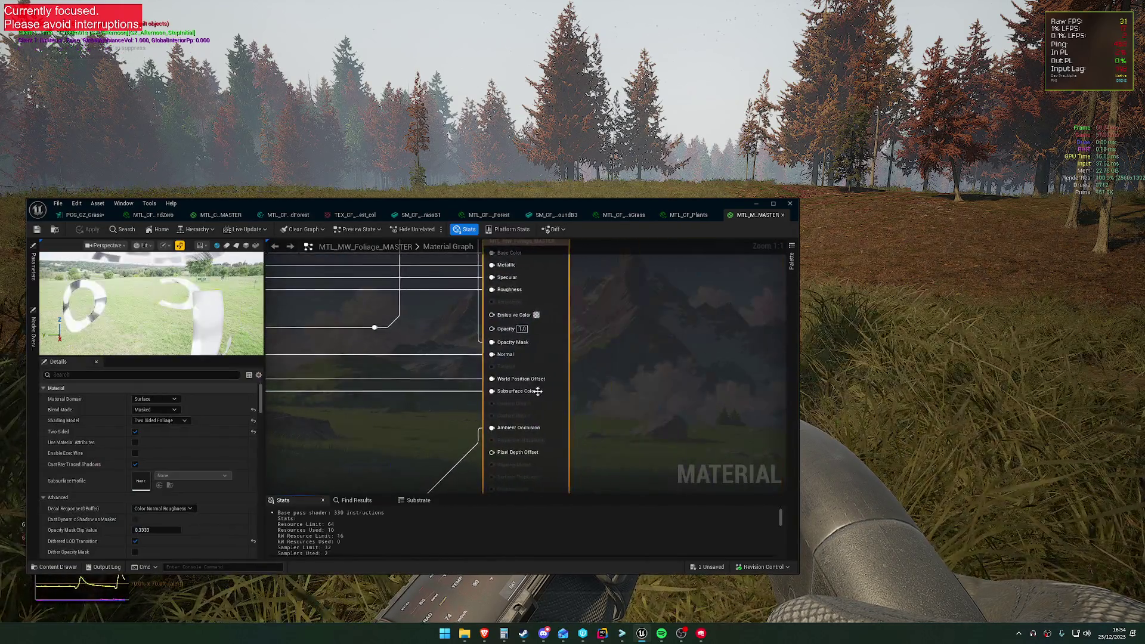
Pan the MTL_MW_Foliage_MASTER graph toward the World Position Offset pin and start a node search there.
left_click_drag(531, 330, 589, 337)
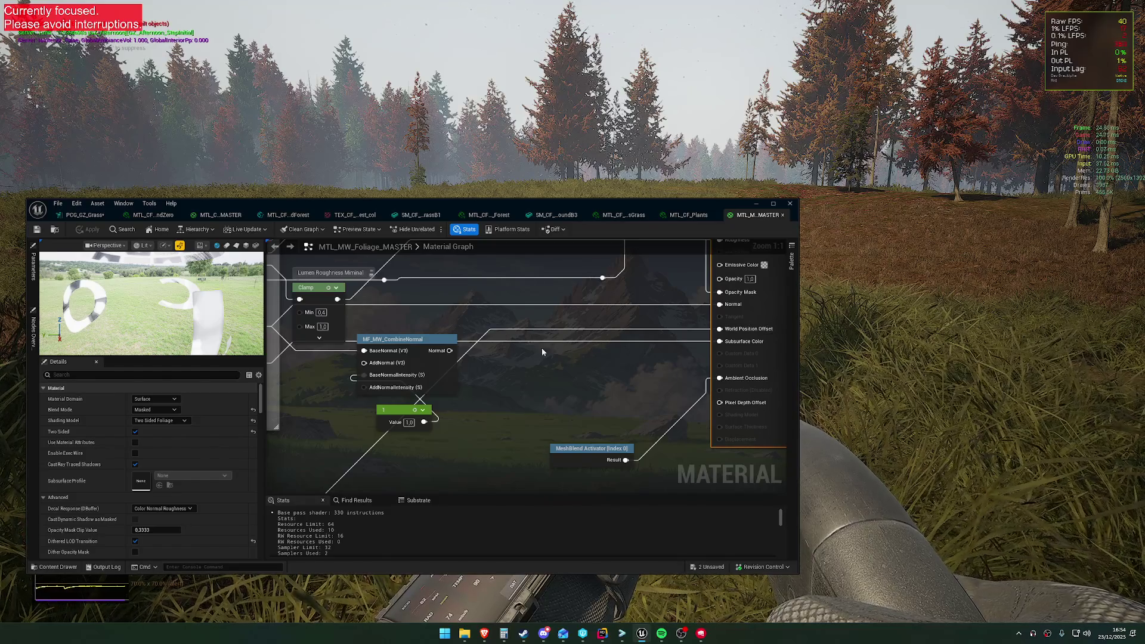
mouse_move(580, 382)
left_mouse_down()
mouse_move(618, 331)
mouse_move(631, 354)
mouse_move(598, 356)
mouse_move(639, 339)
mouse_move(561, 394)
mouse_move(524, 472)
mouse_move(594, 369)
left_mouse_up()
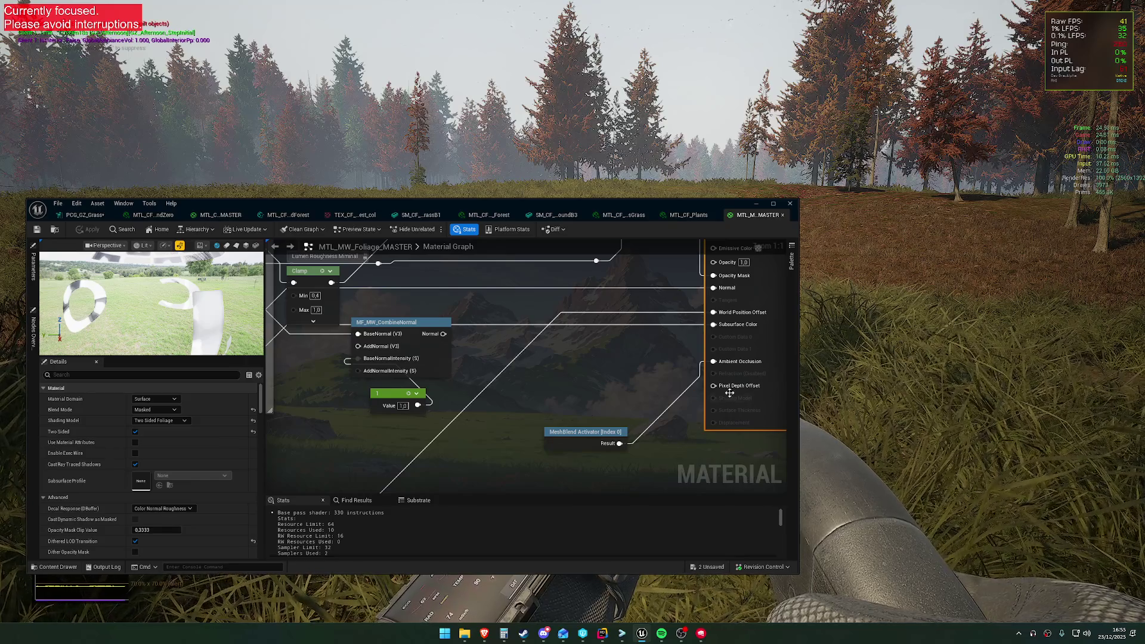
left_click_drag(639, 360, 569, 389)
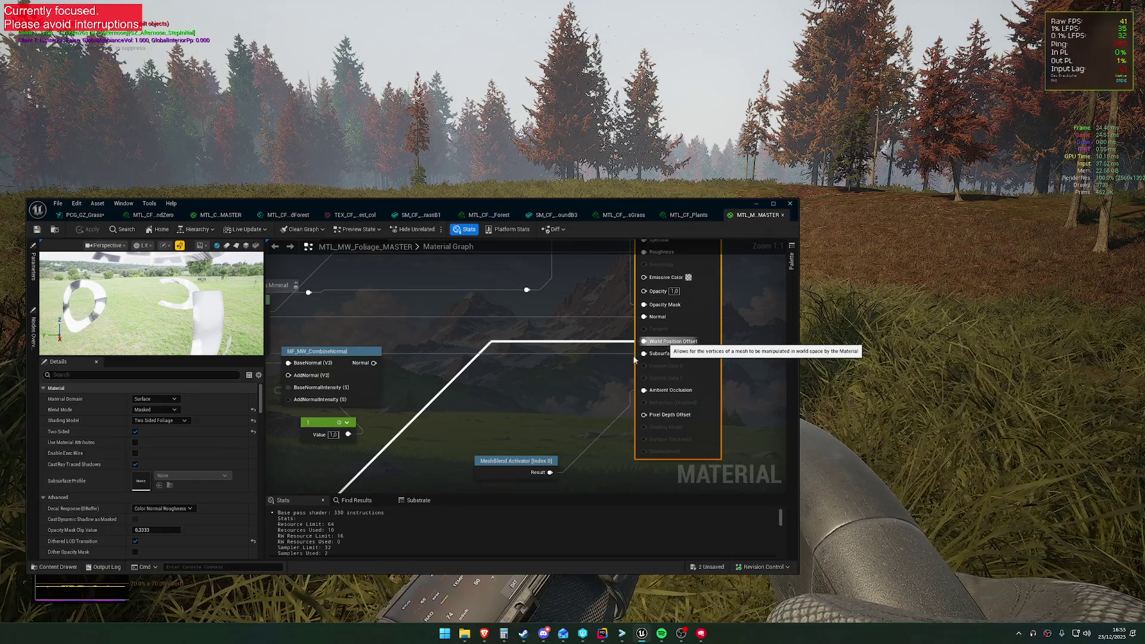
right_click(537, 362)
Enter 'sca' in the node search, then dismiss it without inserting any node.
type("sca,e")
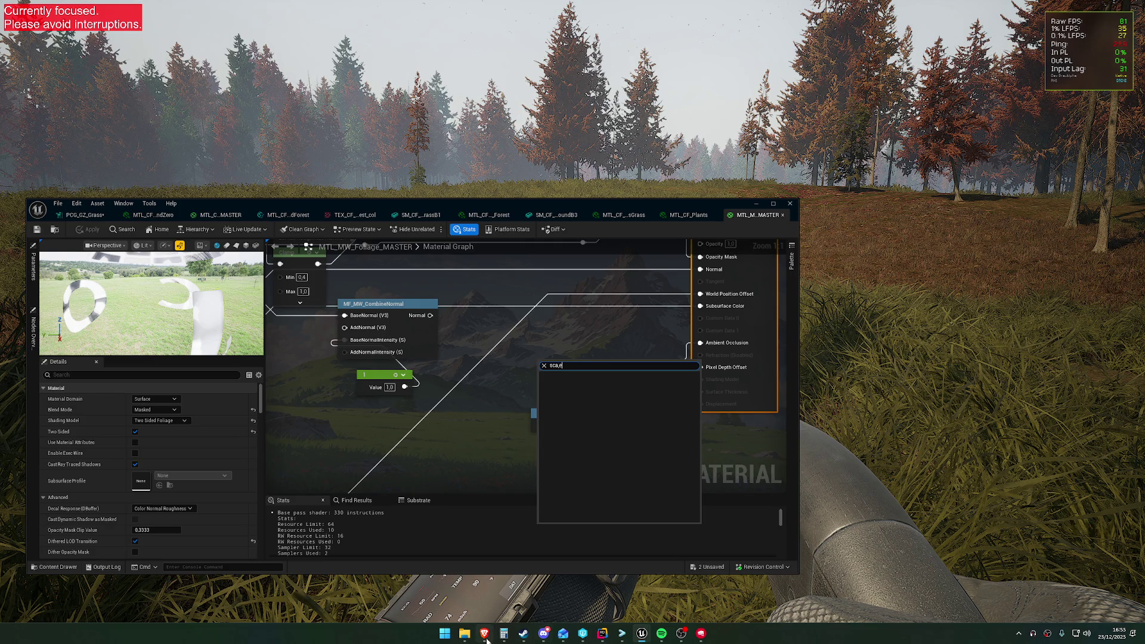
key("Escape")
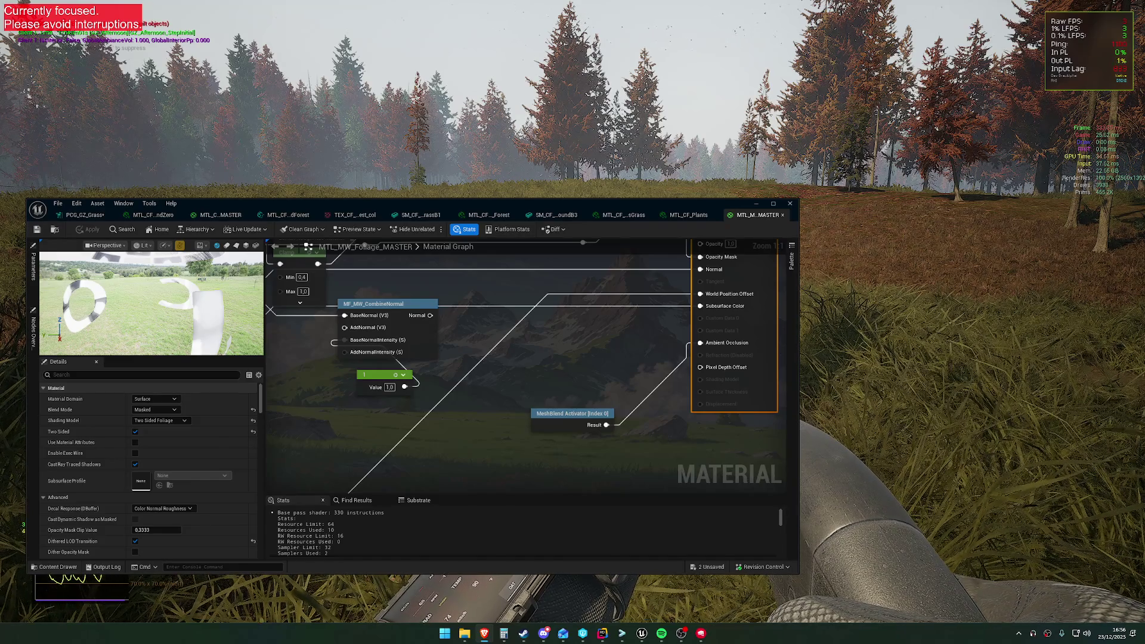
Add an ObjectScale node on empty graph space after abandoning a 'mesh' search.
left_click(541, 358)
mouse_move(573, 333)
left_mouse_down()
mouse_move(643, 273)
mouse_move(519, 381)
mouse_move(553, 371)
left_mouse_up()
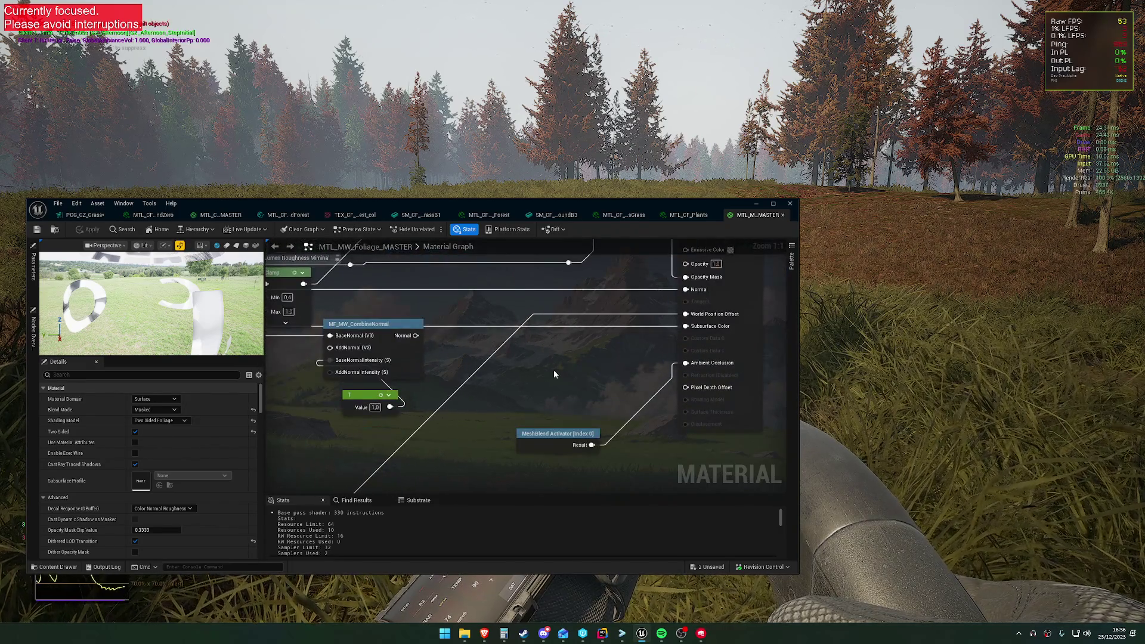
right_click(525, 372)
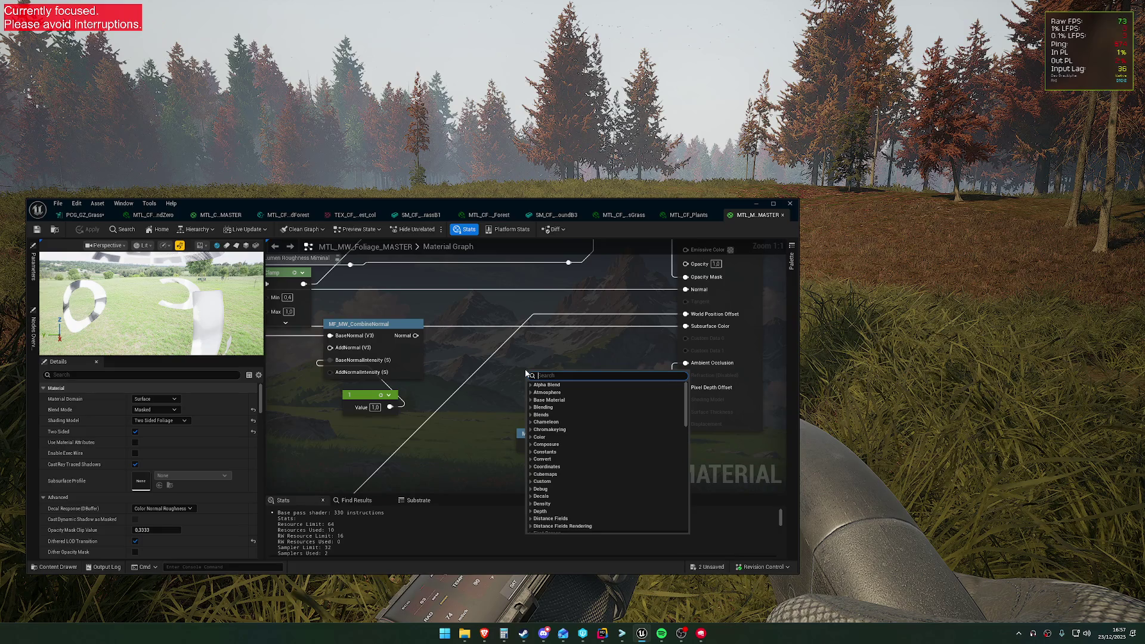
type("mesh")
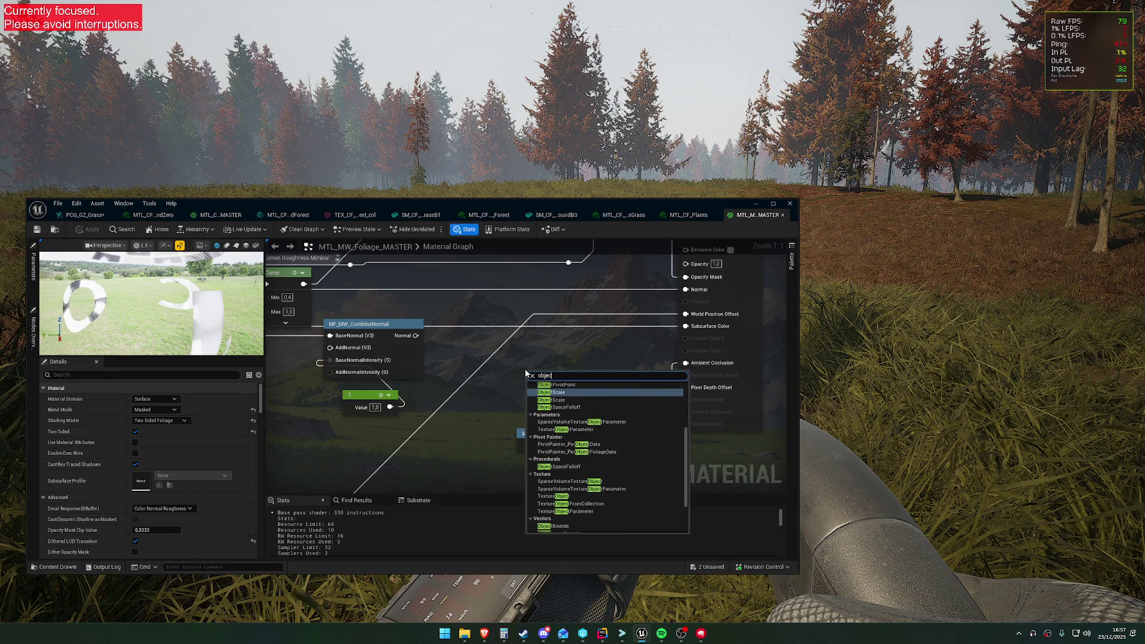
key("Escape")
right_click(524, 368)
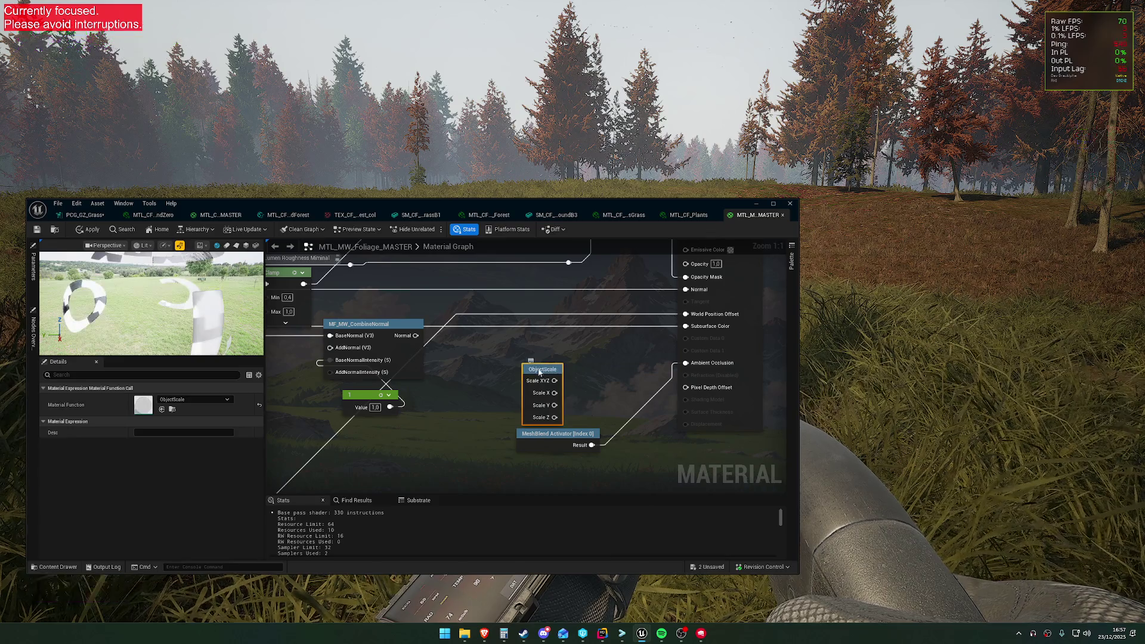
left_click(546, 367)
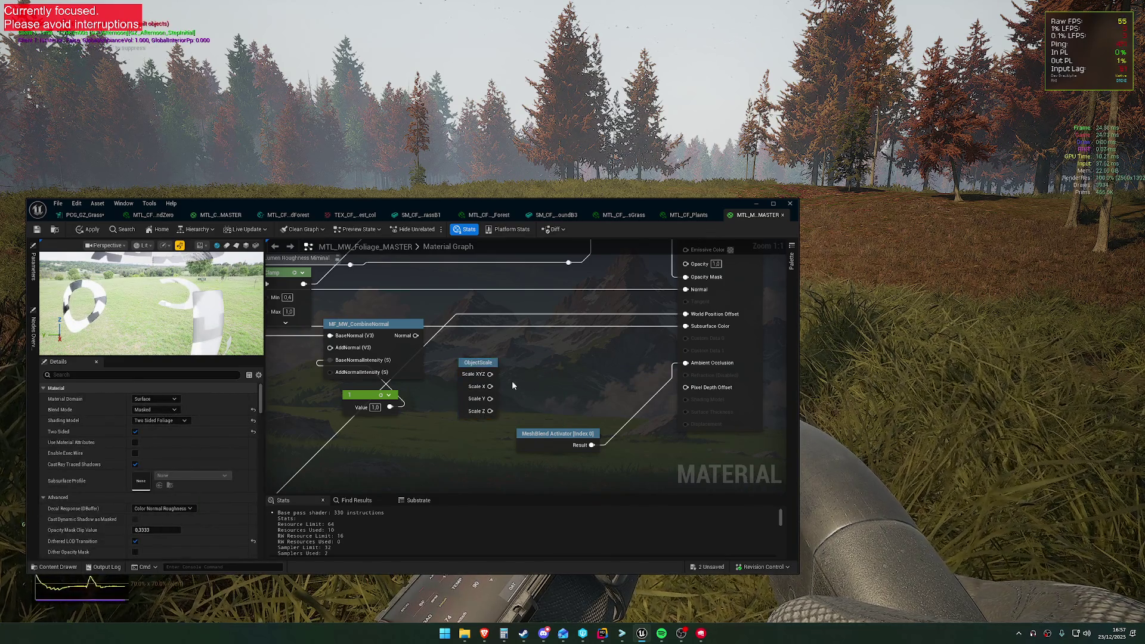
Move ObjectScale lower in the graph, undoing a world position node added by mistake.
left_click_drag(478, 362, 465, 439)
right_click(453, 409)
type("world")
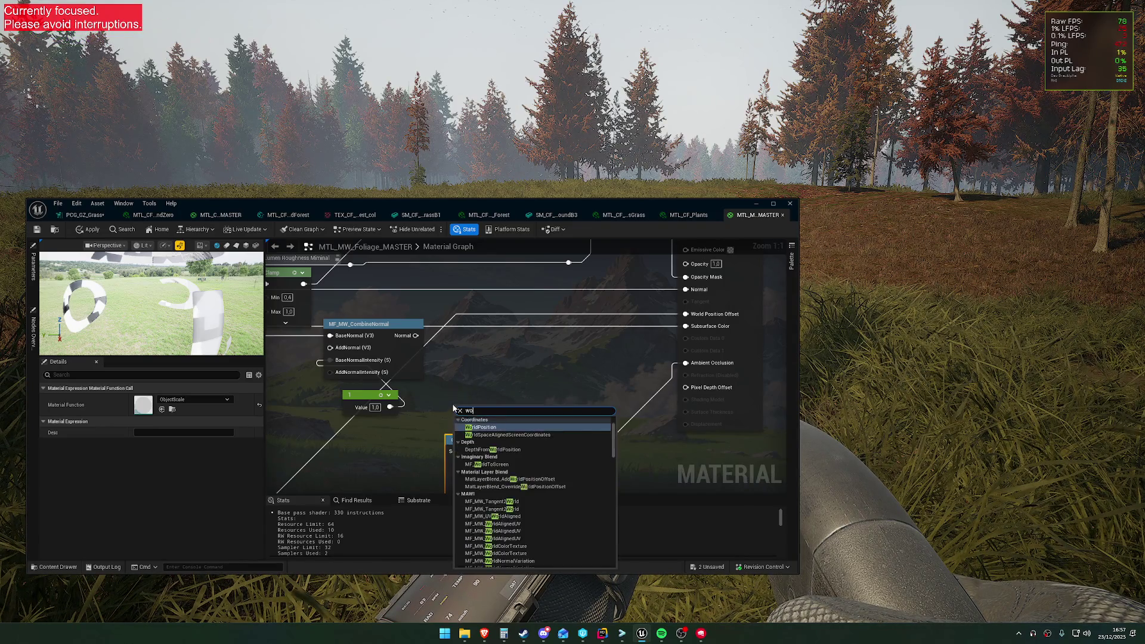
key("Return")
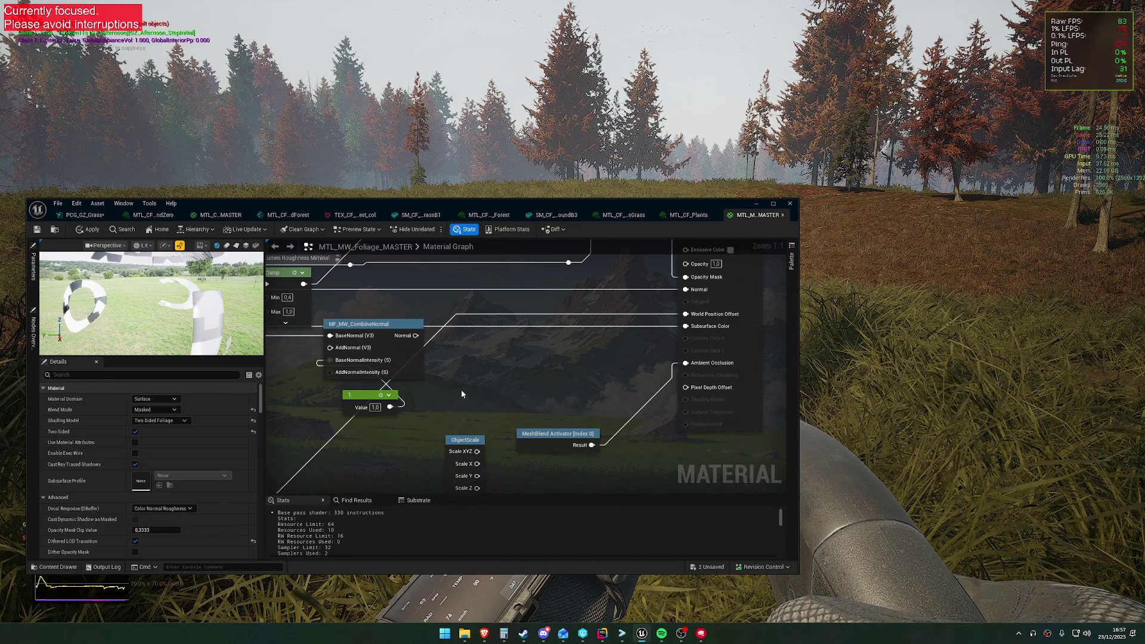
key("ctrl+z")
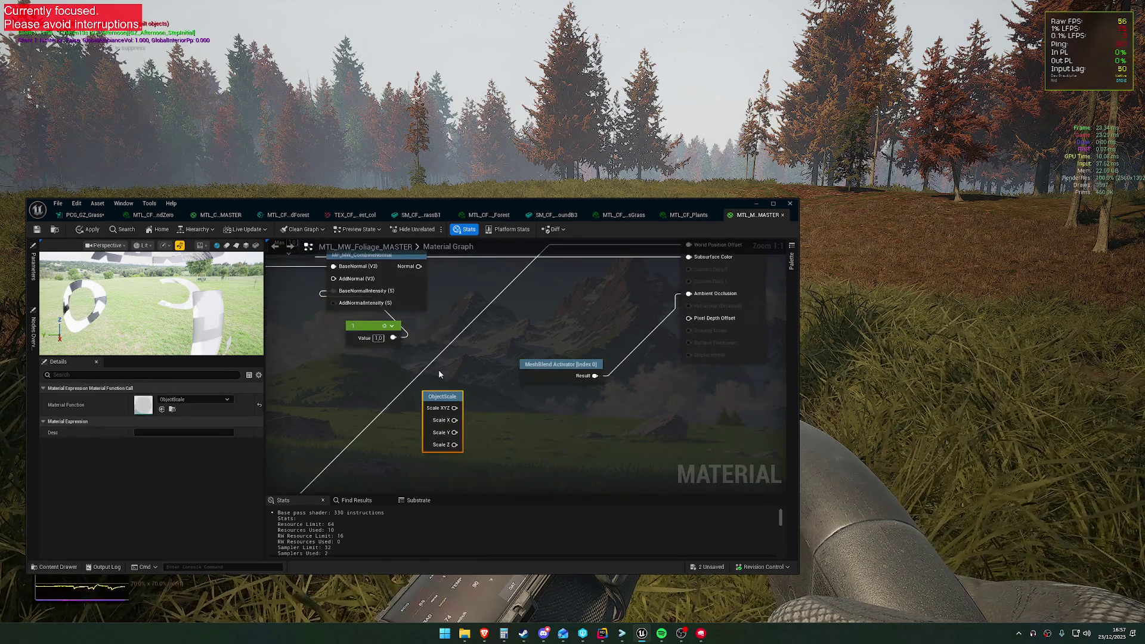
left_click_drag(441, 396, 441, 432)
Add a CameraDepthFade node, discarding a stray Camera Position node, and move ObjectScale below it.
right_click(436, 398)
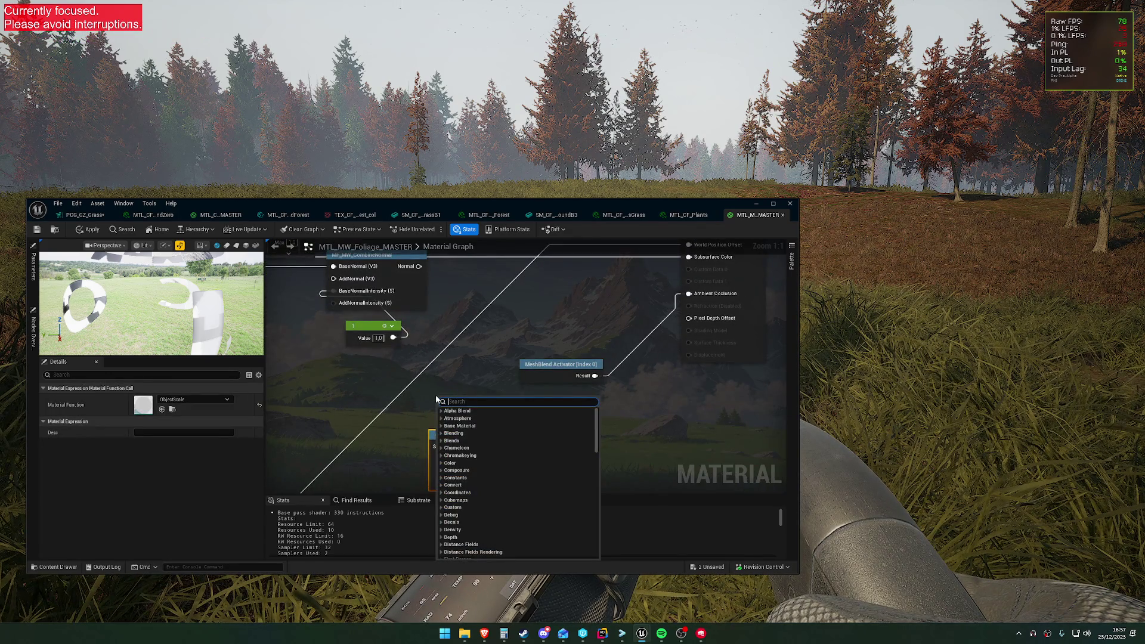
type("camera di")
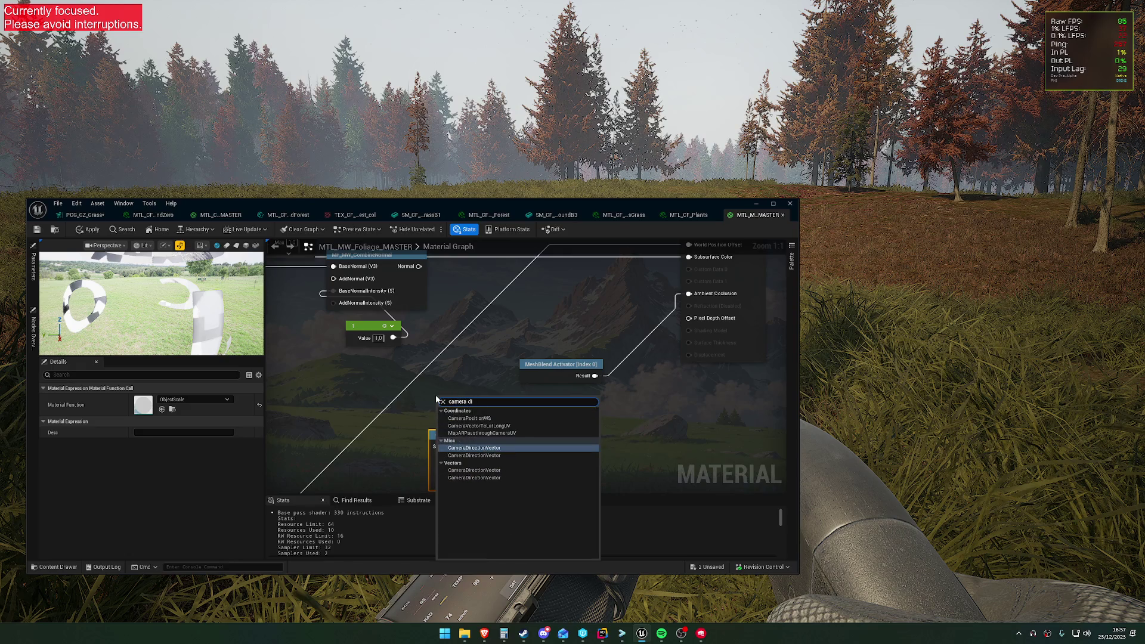
left_click(500, 418)
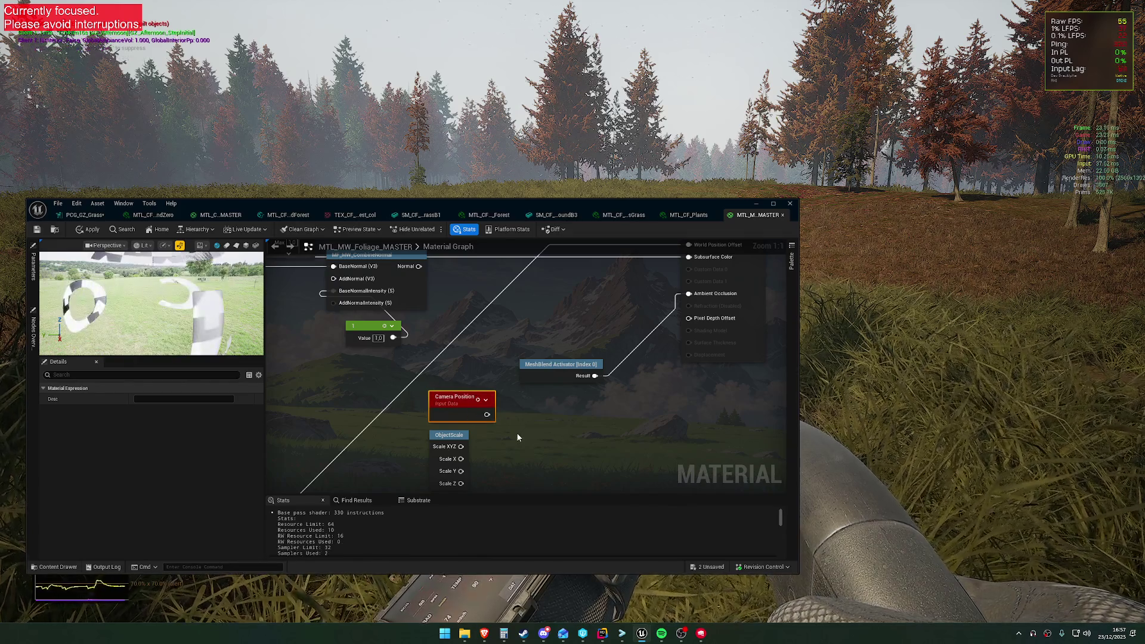
key("Delete")
right_click(451, 400)
type("object")
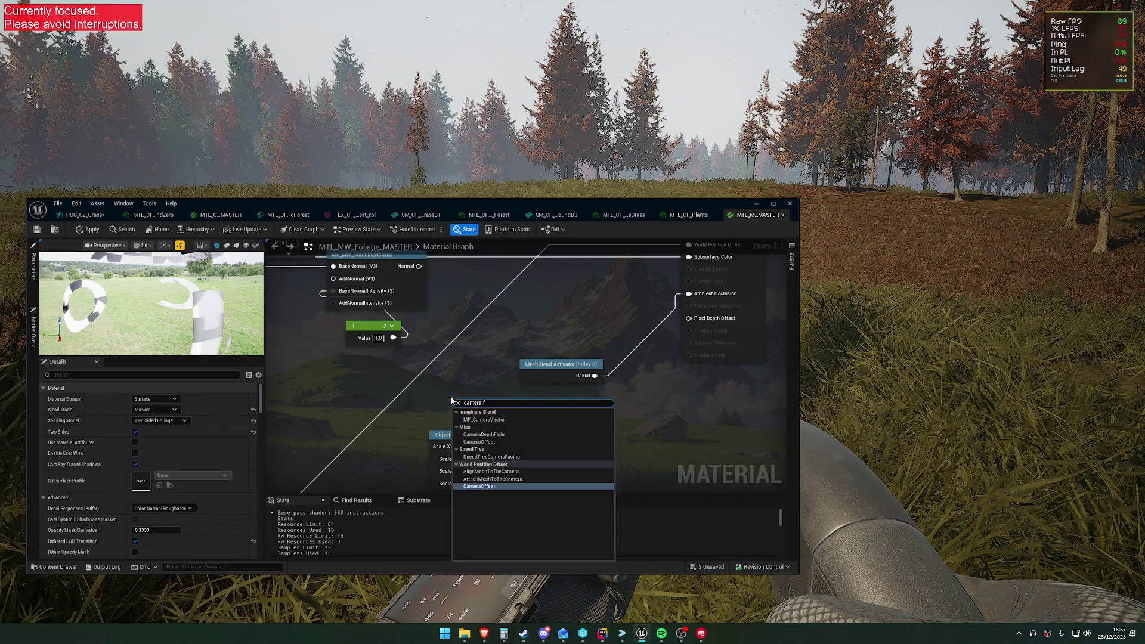
key("Escape")
left_click_drag(448, 434, 468, 460)
Create a Constant of 3200 and wire it into CameraDepthFade's Fade Length.
mouse_move(581, 403)
left_mouse_down()
mouse_move(587, 396)
mouse_move(565, 411)
left_mouse_up()
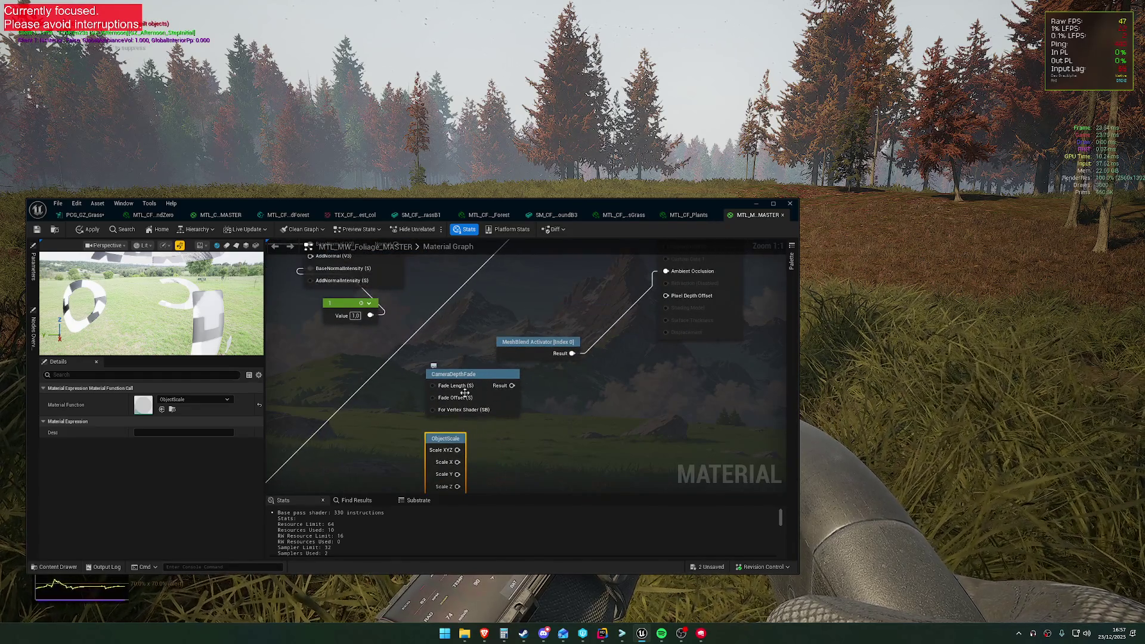
left_click_drag(399, 401, 453, 403)
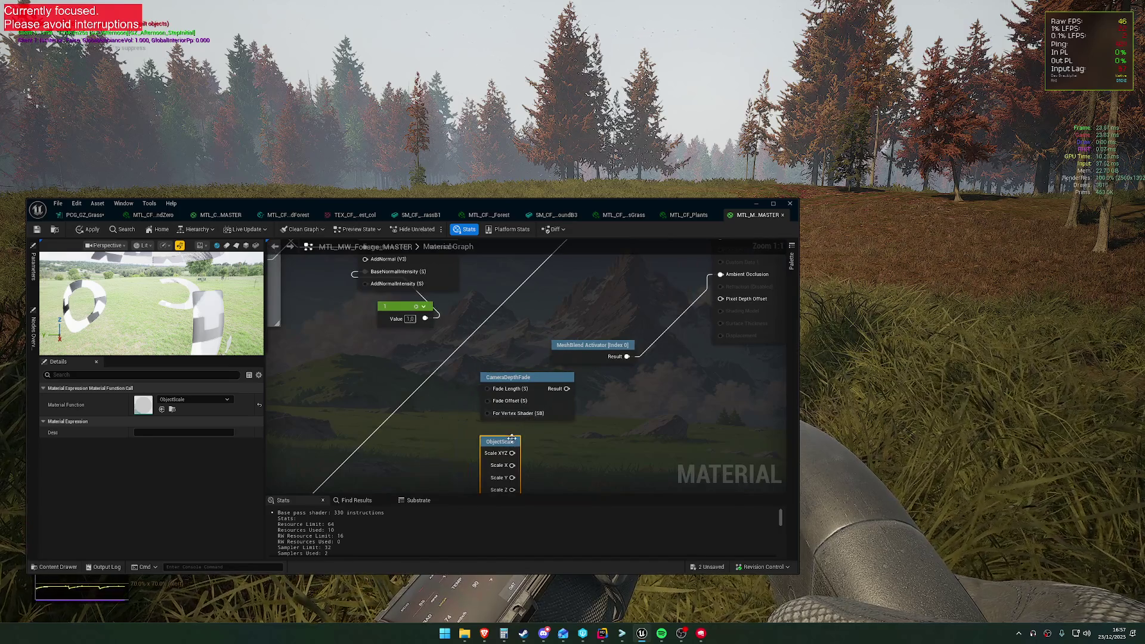
left_click(424, 413)
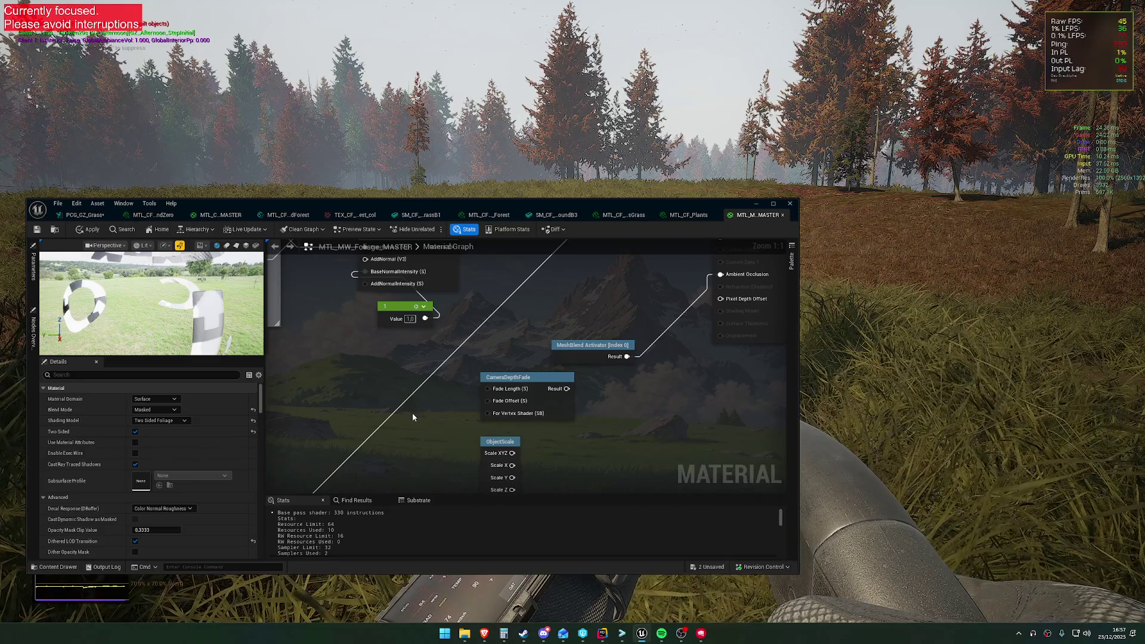
left_click(399, 410)
mouse_move(422, 435)
left_mouse_down()
mouse_move(446, 435)
mouse_move(487, 388)
left_mouse_up()
type("3200")
left_click(465, 421)
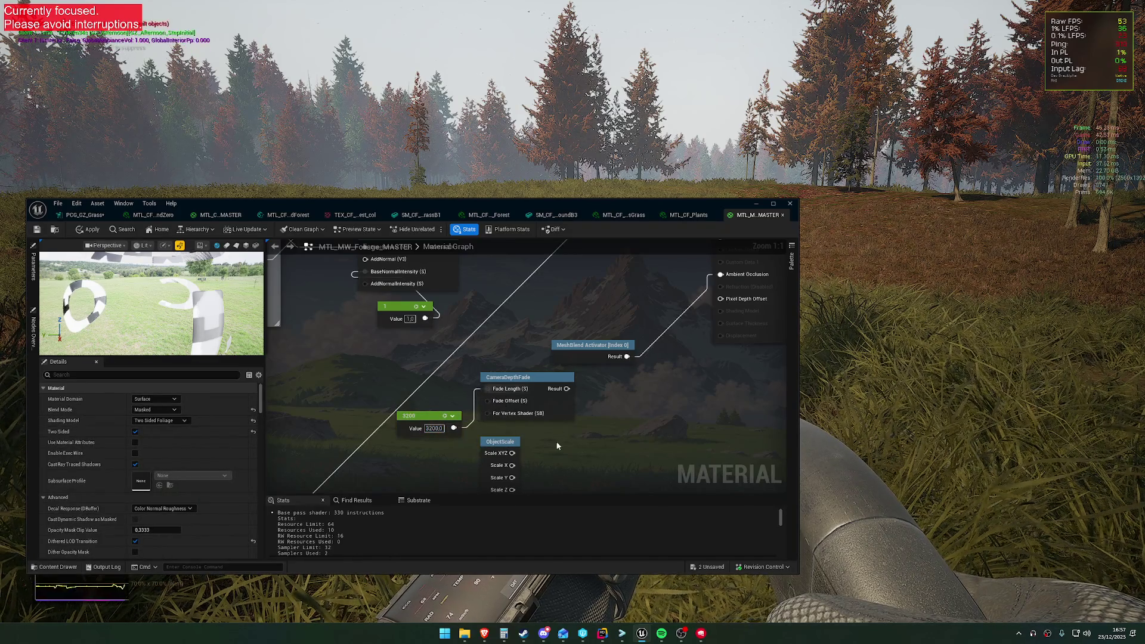
left_click_drag(556, 441, 494, 438)
Delete the unused ObjectScale node and add a Multiply node.
left_click(443, 440)
key("Delete")
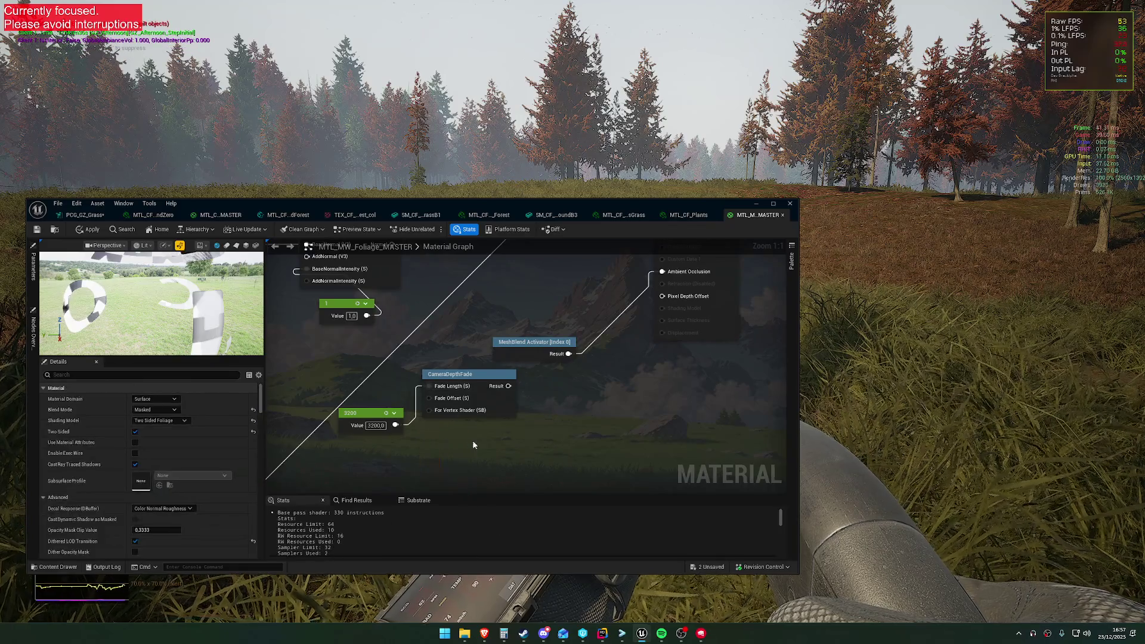
right_click(494, 442)
type("multi")
key("Return")
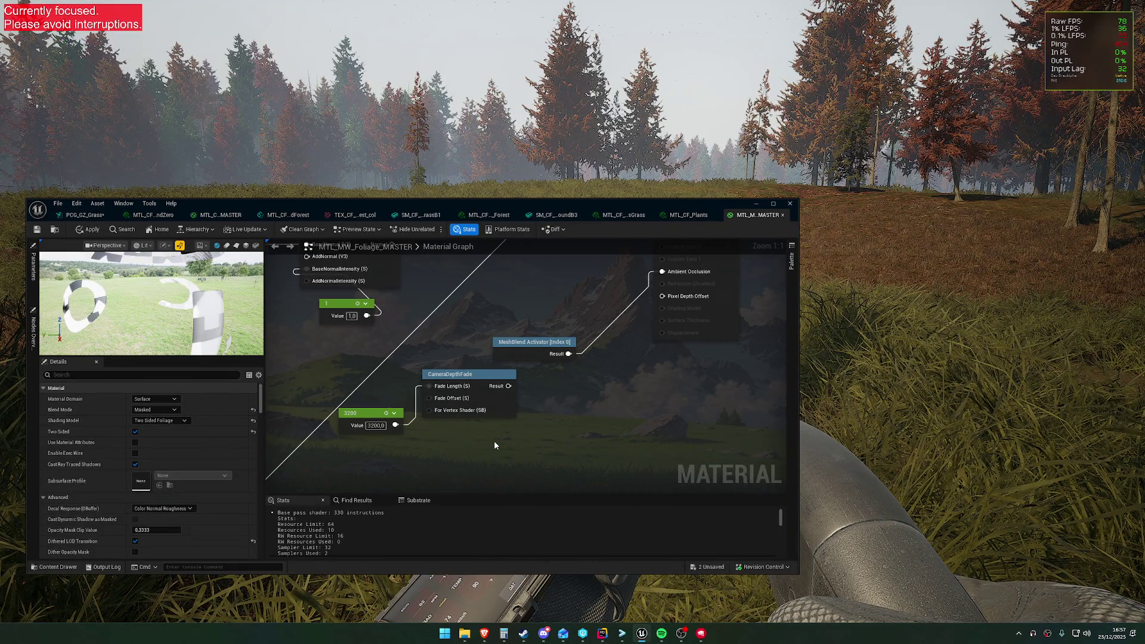
left_click(516, 457)
Set Multiply's A to 1, reposition it, and connect CameraDepthFade's Result into its B input.
type("1")
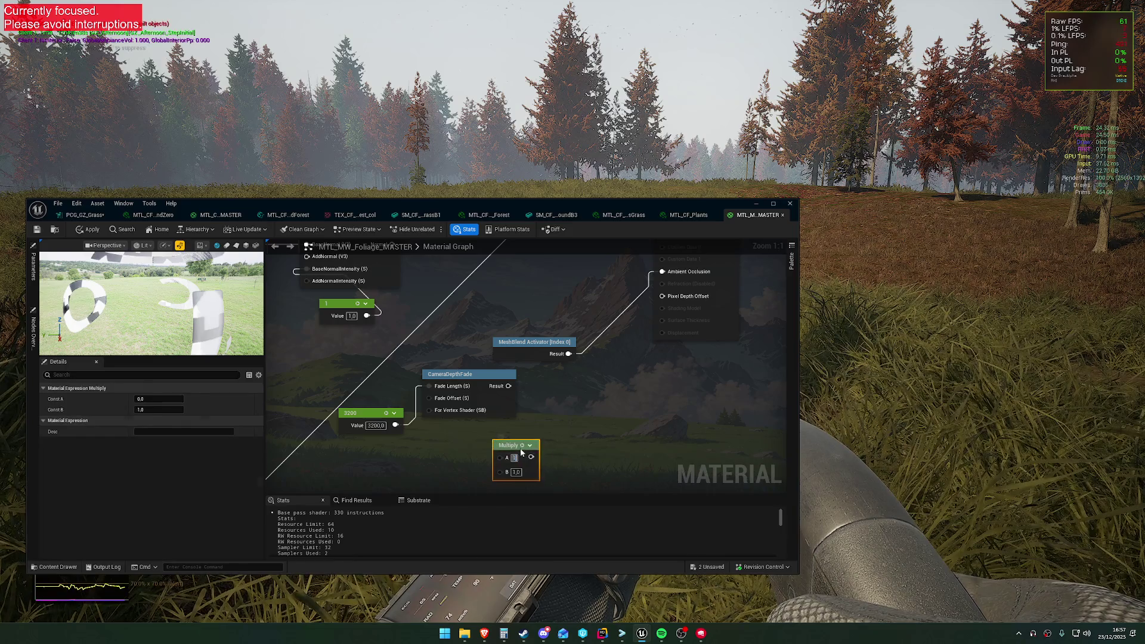
left_click(596, 435)
left_click_drag(510, 443, 607, 410)
mouse_move(508, 386)
left_mouse_down()
mouse_move(595, 440)
mouse_move(637, 253)
mouse_move(637, 269)
left_mouse_up()
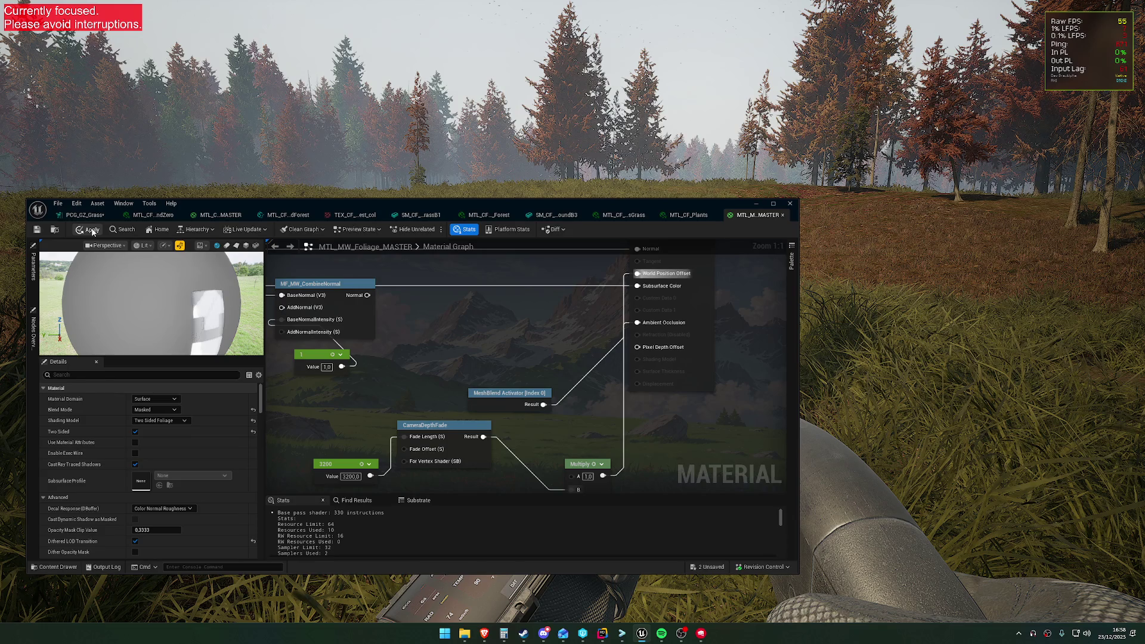
Apply the foliage master changes and move the editor down to view the grass in-game.
left_click(93, 231)
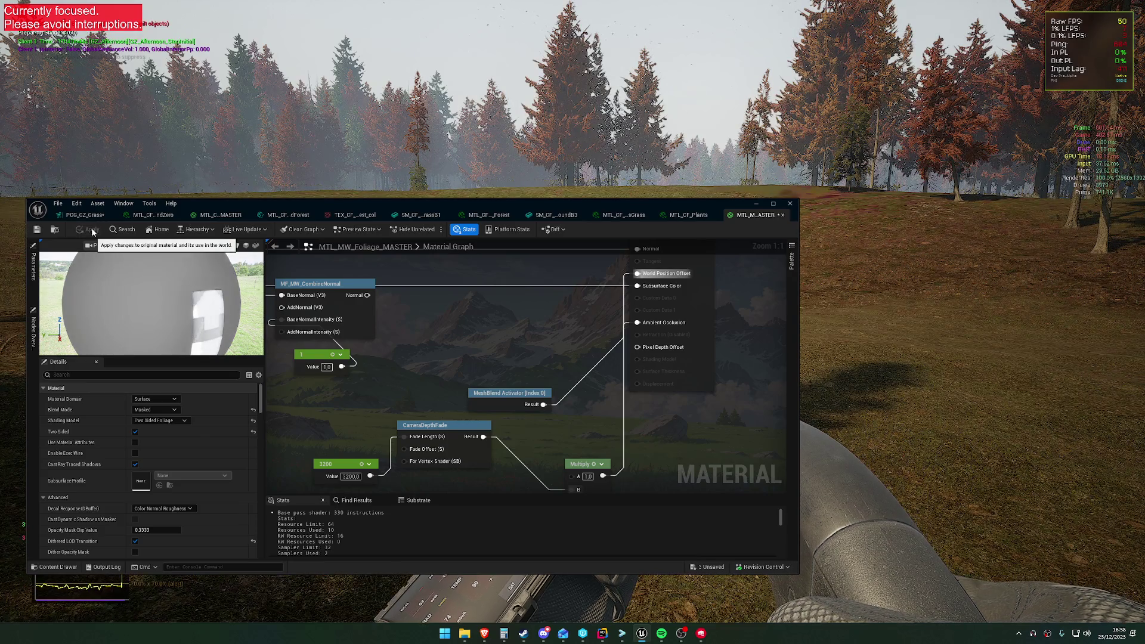
left_click_drag(323, 204, 367, 448)
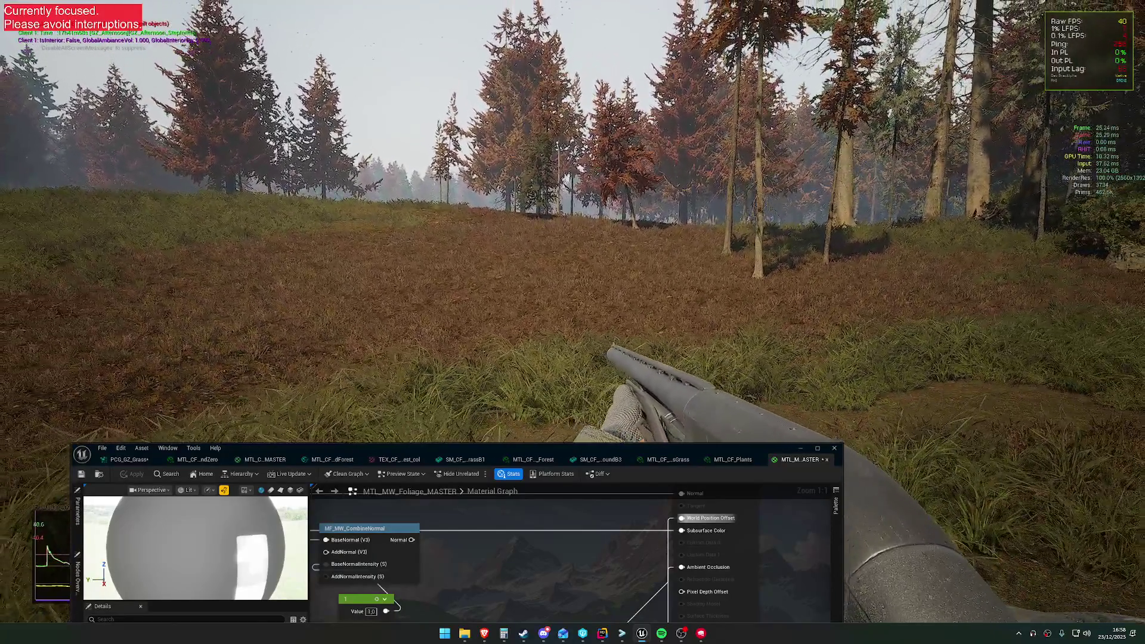
Raise the material editor again and place the 3200 constant beside CameraDepthFade.
key("super")
left_click_drag(387, 448, 372, 271)
left_click(465, 491)
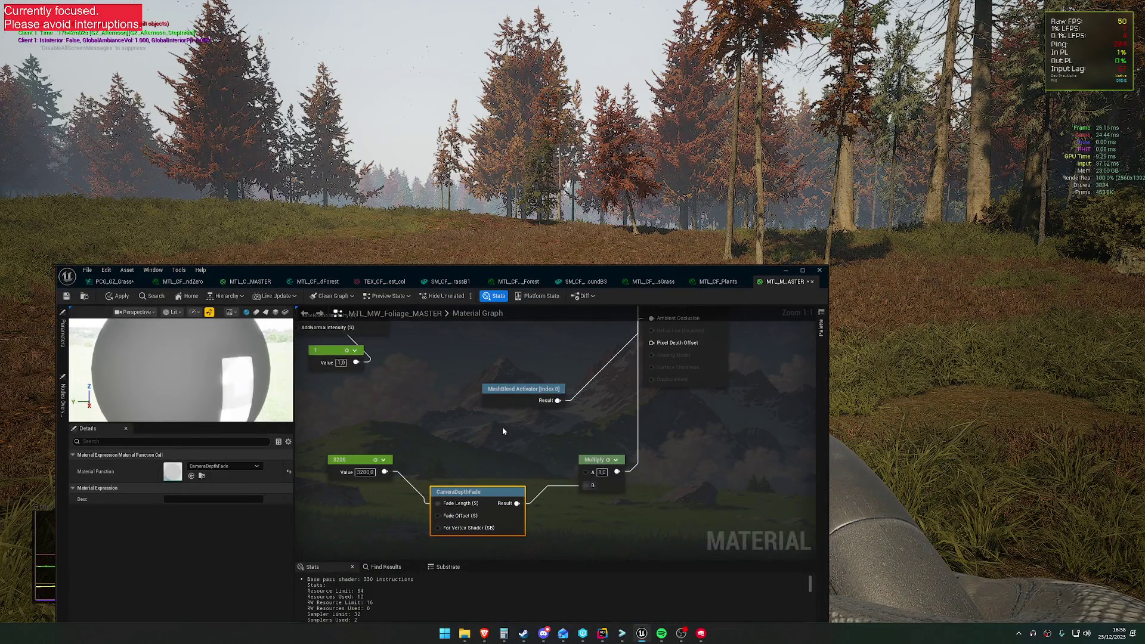
left_click_drag(358, 460, 364, 491)
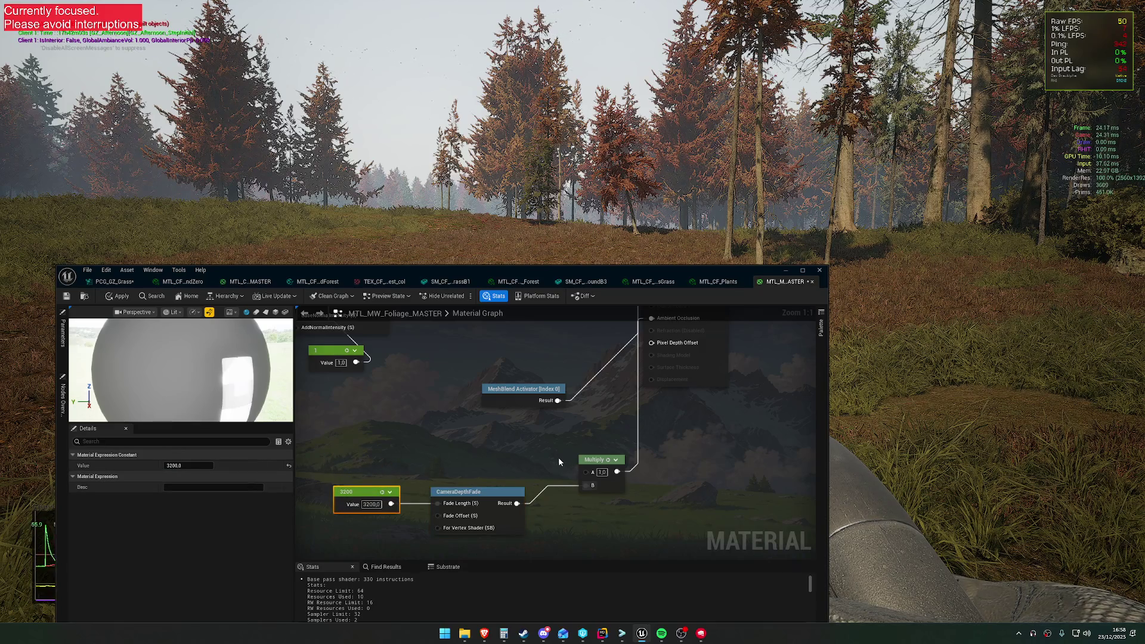
mouse_move(506, 451)
left_mouse_down()
mouse_move(516, 463)
mouse_move(502, 529)
left_mouse_up()
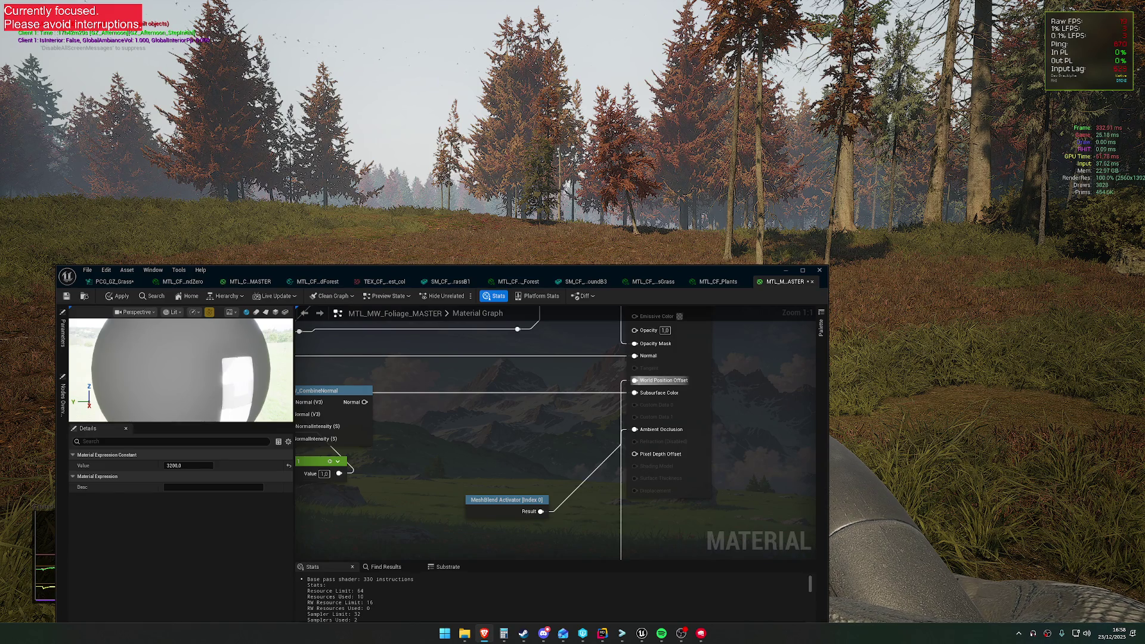
left_click_drag(591, 469, 546, 361)
left_click_drag(542, 438, 516, 434)
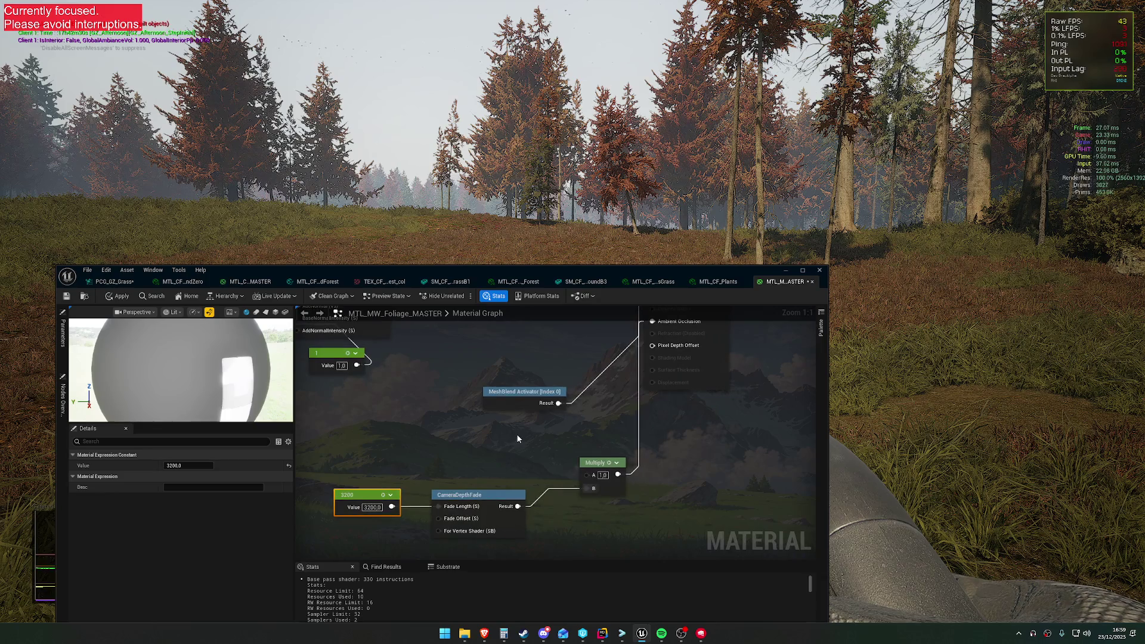
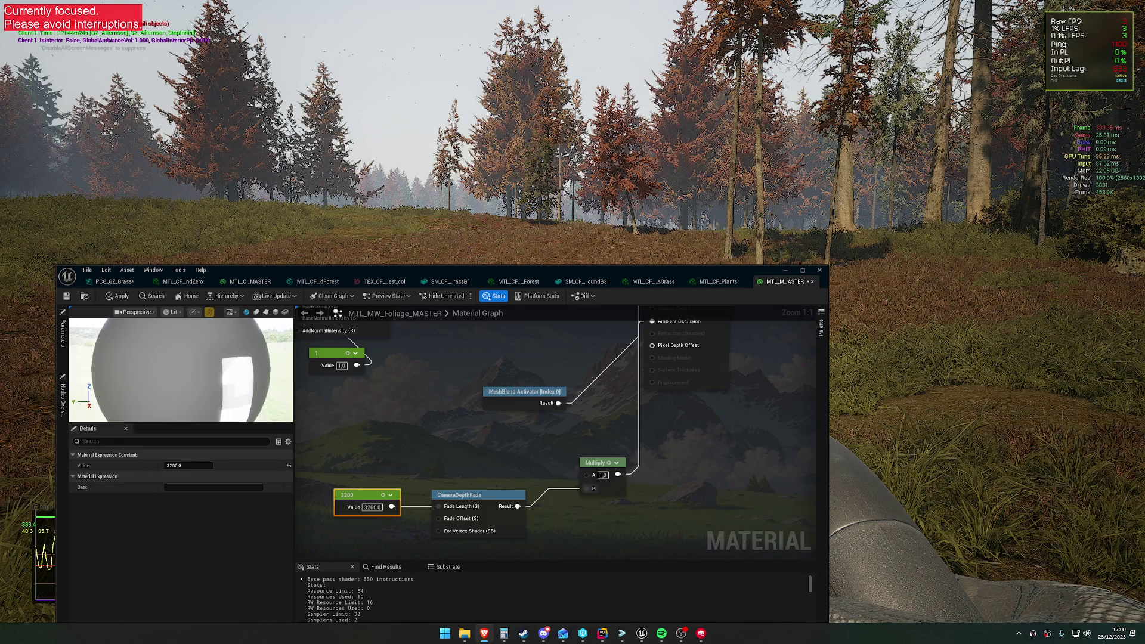
Add an Absolute World Position node to the foliage material graph.
left_click(185, 376)
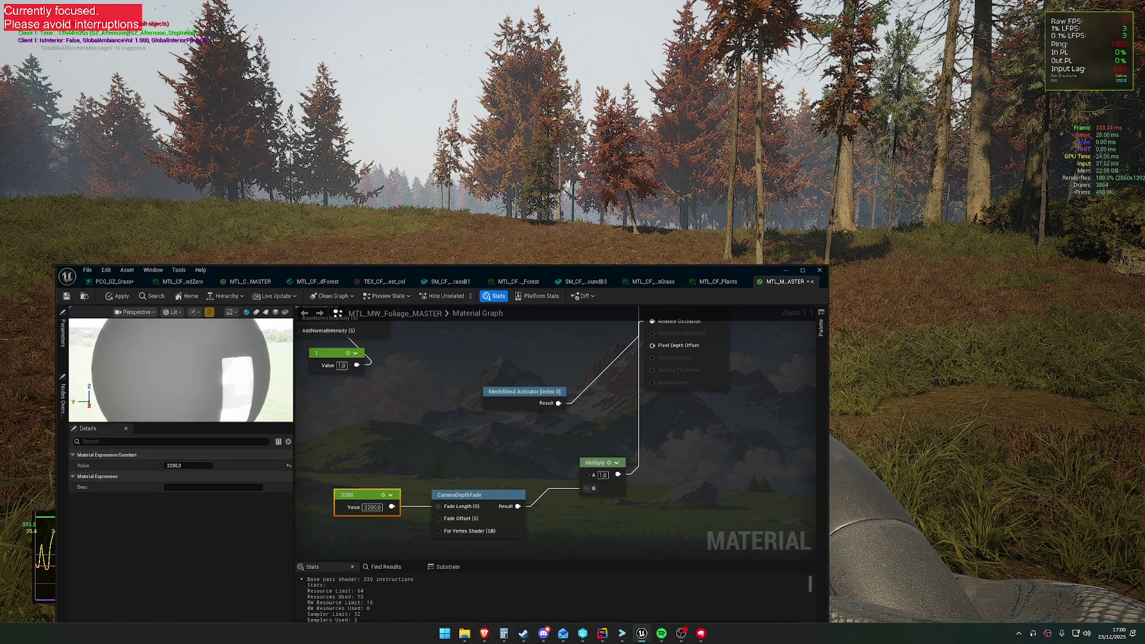
scroll(189, 384, "down", 5)
scroll(191, 391, "up", 3)
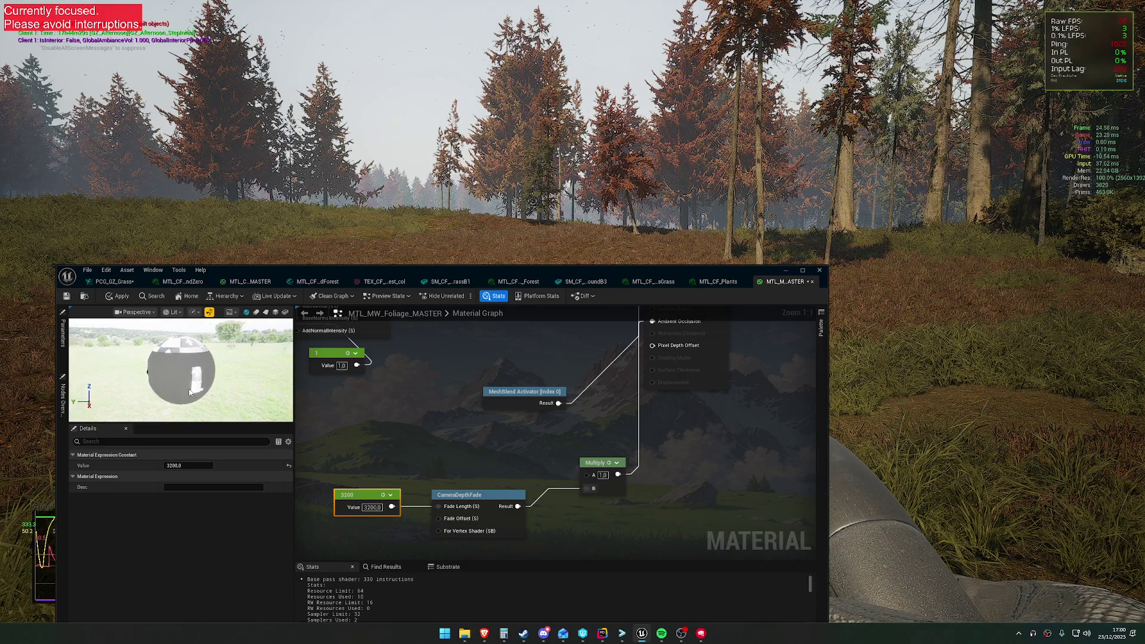
mouse_move(473, 434)
left_mouse_down()
mouse_move(473, 485)
mouse_move(484, 437)
left_mouse_up()
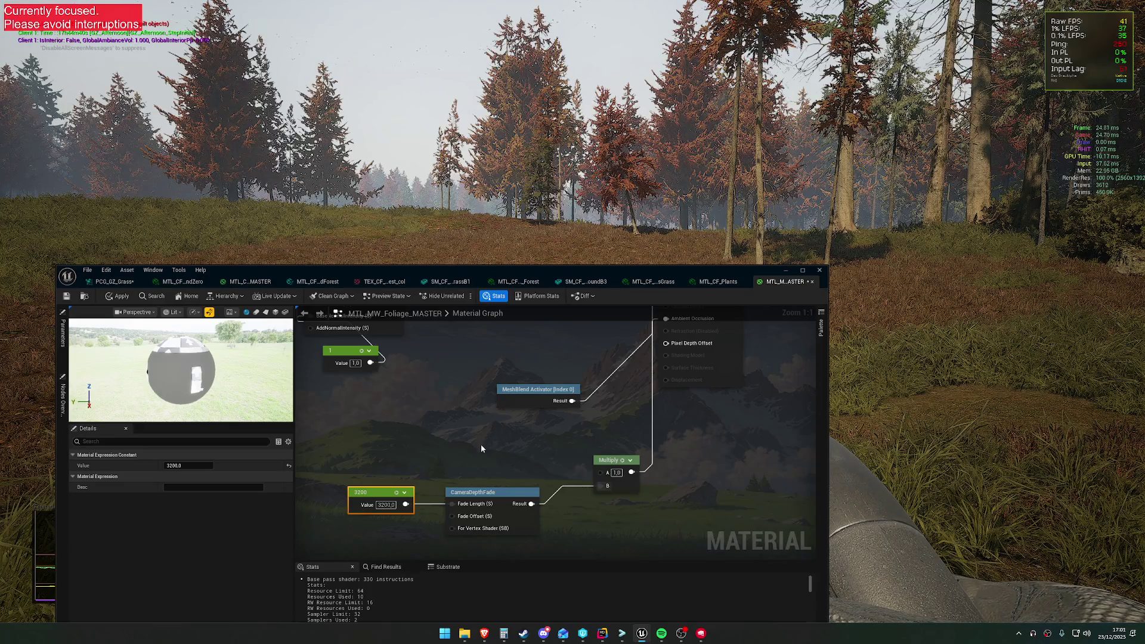
right_click(392, 449)
type("world po")
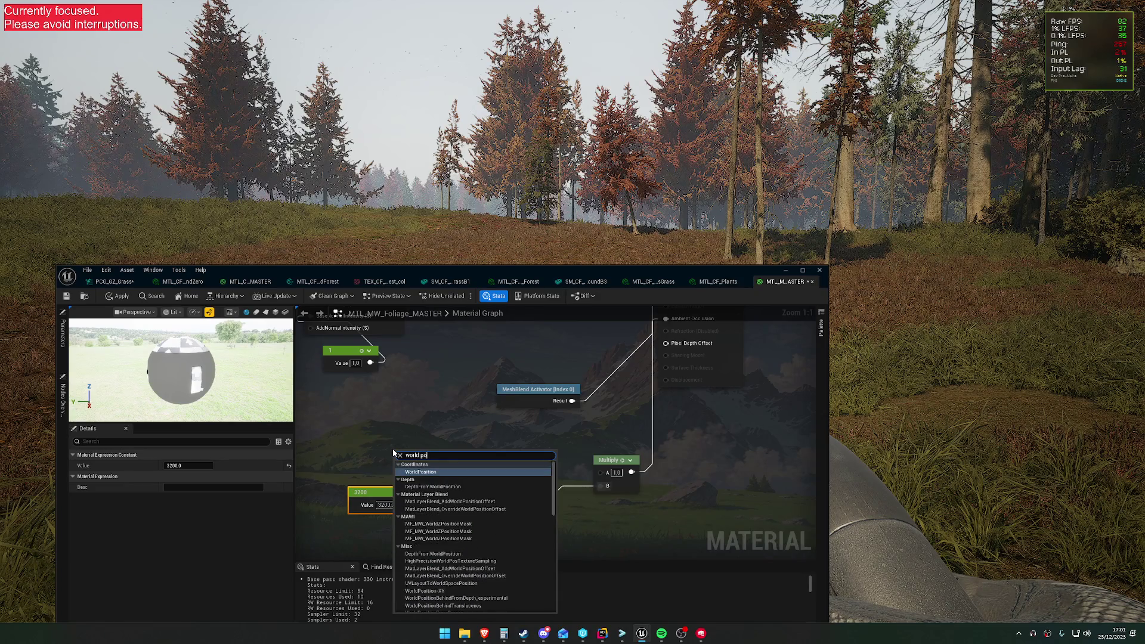
key("Return")
mouse_move(409, 458)
left_mouse_down()
mouse_move(390, 439)
mouse_move(482, 425)
left_mouse_up()
Create a Distance node fed by the Absolute World Position XYZ output.
left_click(517, 440)
type("dista")
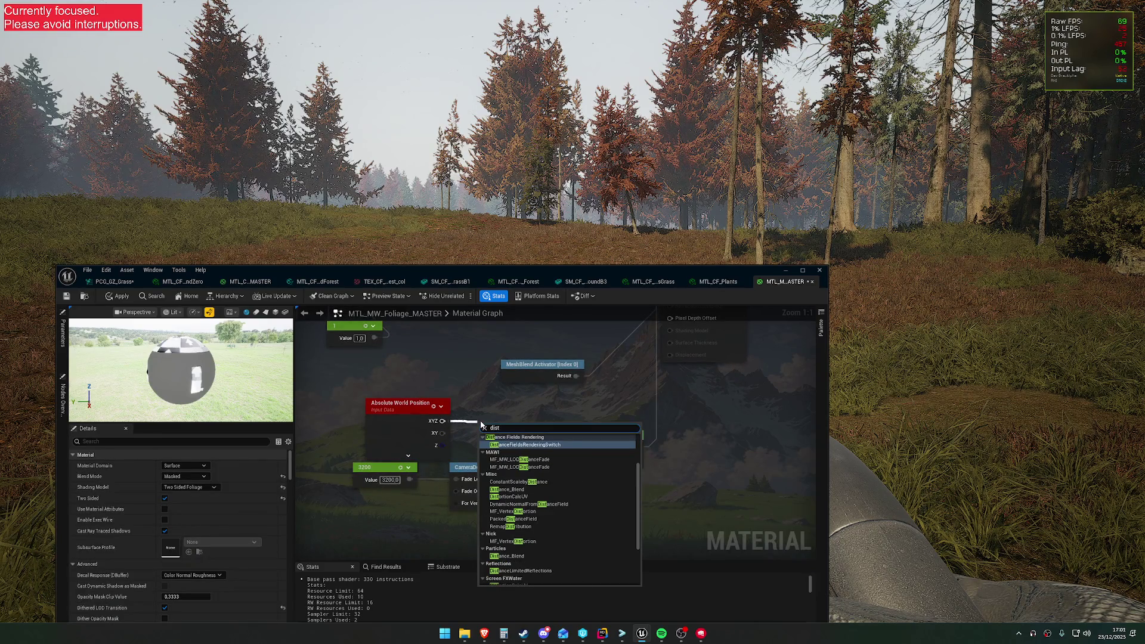
type("nce")
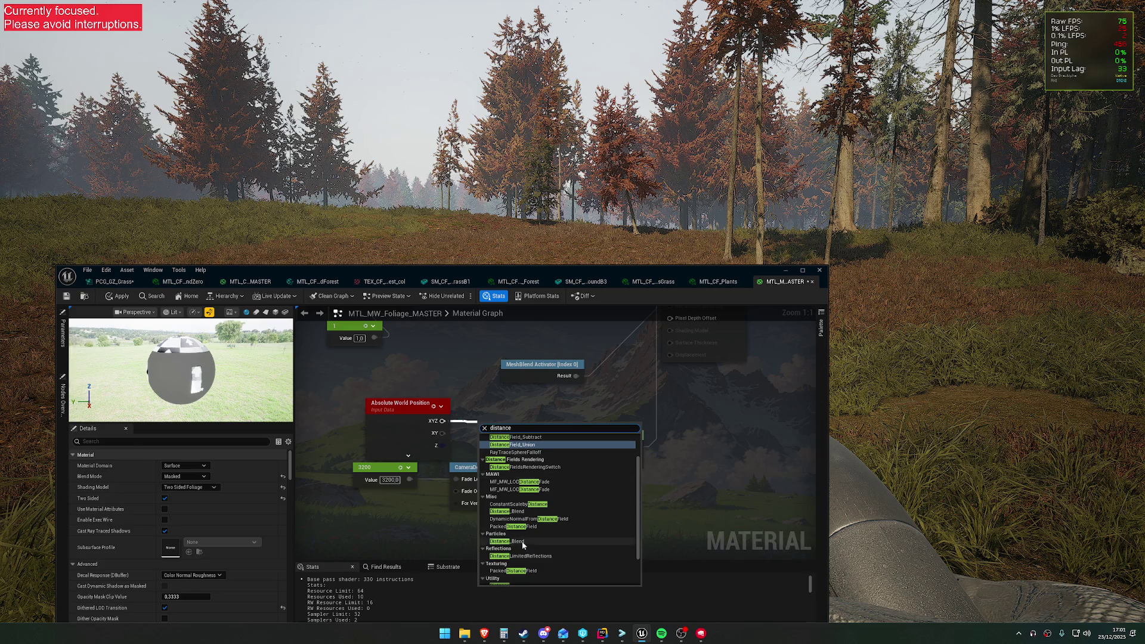
scroll(521, 547, "down", 1)
key("Escape")
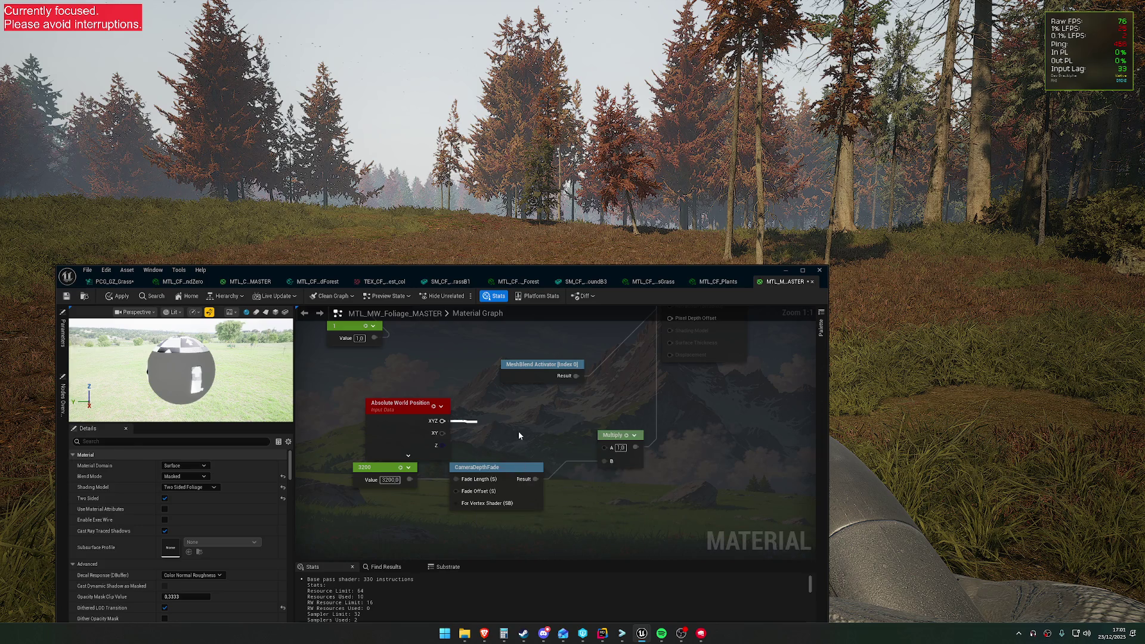
left_click_drag(400, 403, 380, 396)
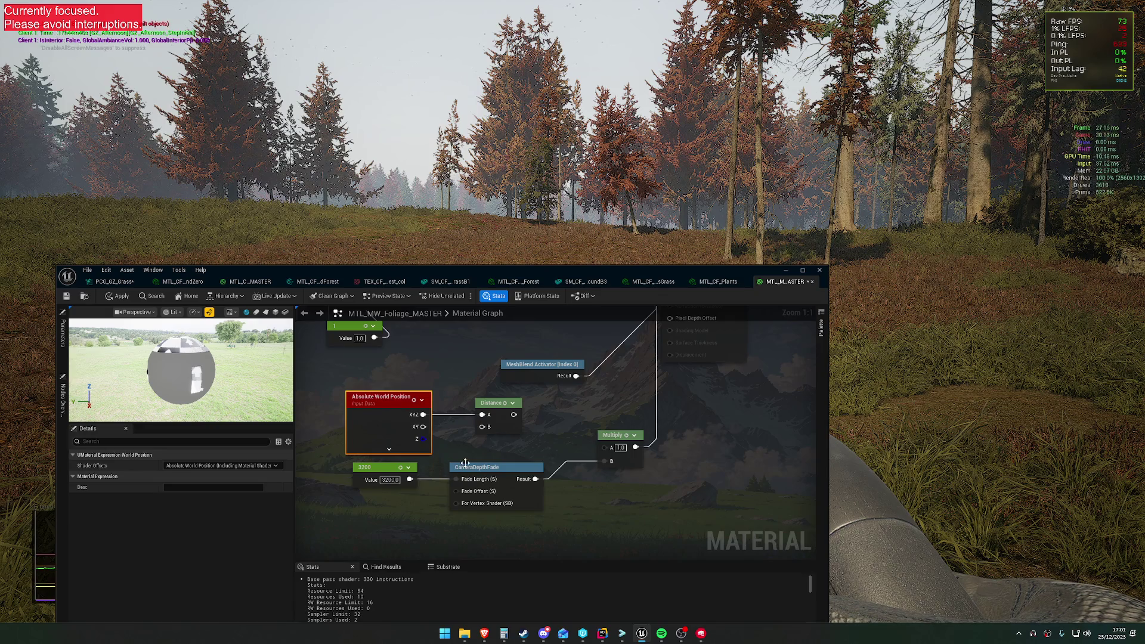
Move CameraDepthFade and 3200 aside, then wire a new Camera Position node into Distance B.
left_click_drag(465, 463, 478, 501)
left_click(406, 491)
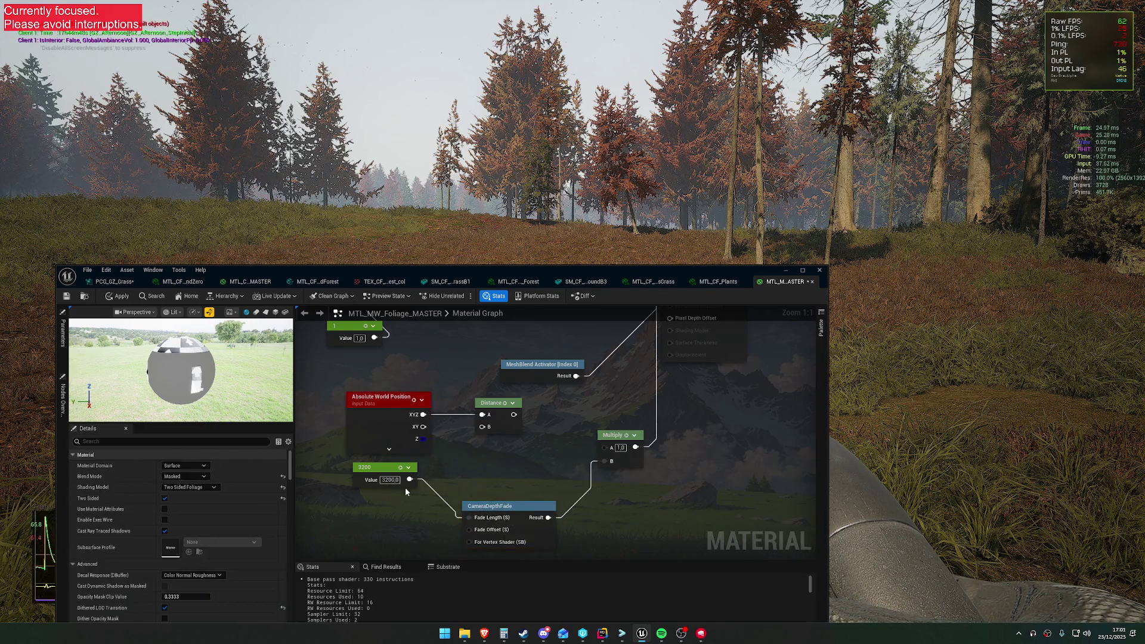
left_click_drag(377, 466, 397, 499)
left_click(371, 470)
right_click(371, 470)
type("camera pos")
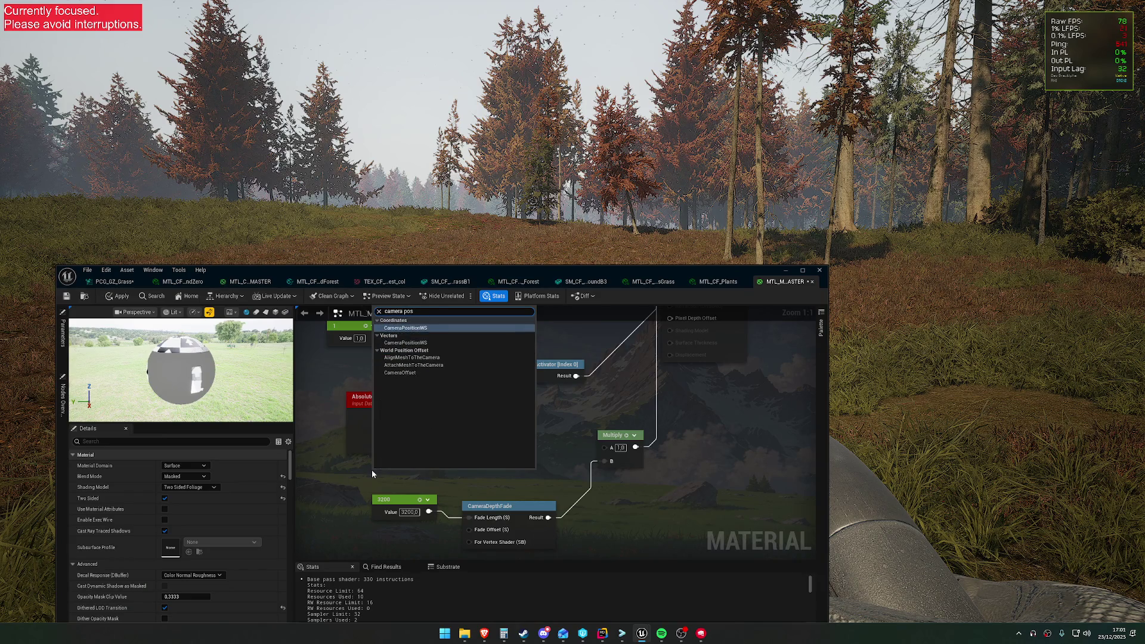
key("Return")
mouse_move(387, 469)
left_mouse_down()
mouse_move(371, 466)
mouse_move(484, 436)
mouse_move(483, 427)
left_mouse_up()
left_click_drag(402, 505, 415, 525)
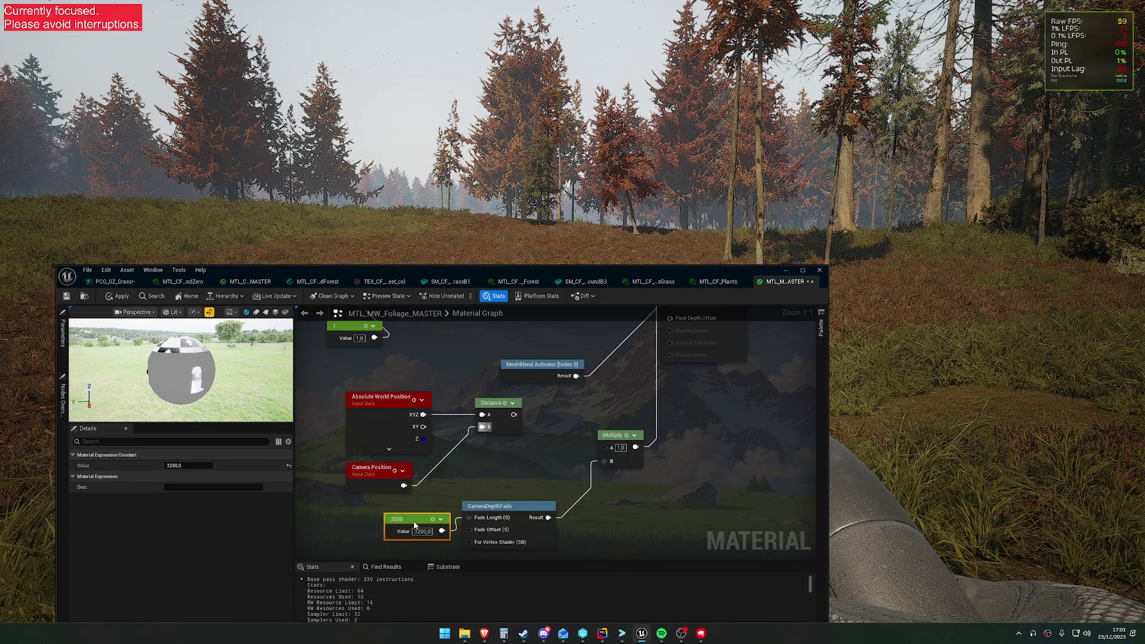
Delete the 3200 constant and CameraDepthFade nodes.
mouse_move(514, 470)
left_mouse_down()
mouse_move(495, 468)
mouse_move(545, 444)
left_mouse_up()
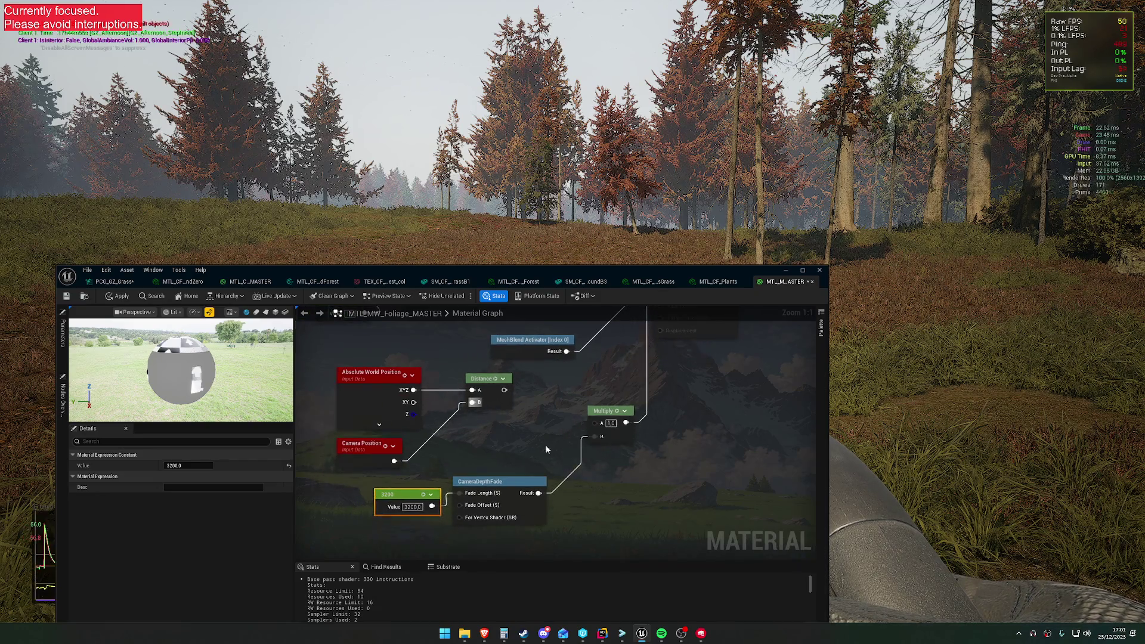
left_click(485, 516, "ctrl")
key("Delete")
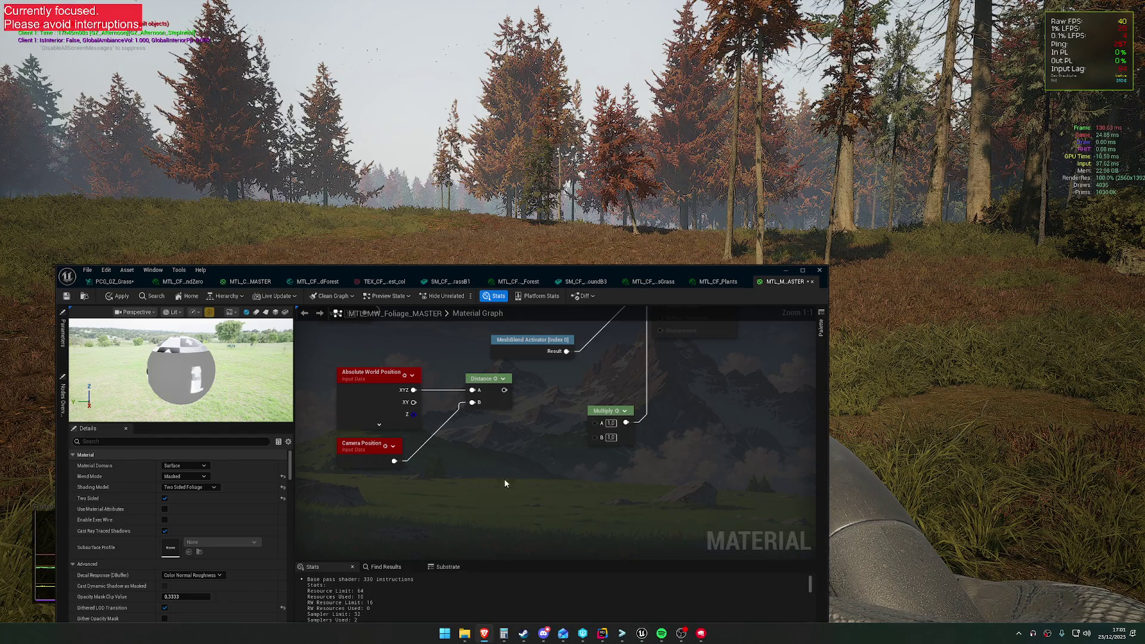
Add a Custom node and paste the HLSL distance-scaling code into it.
right_click(478, 471)
type("custom")
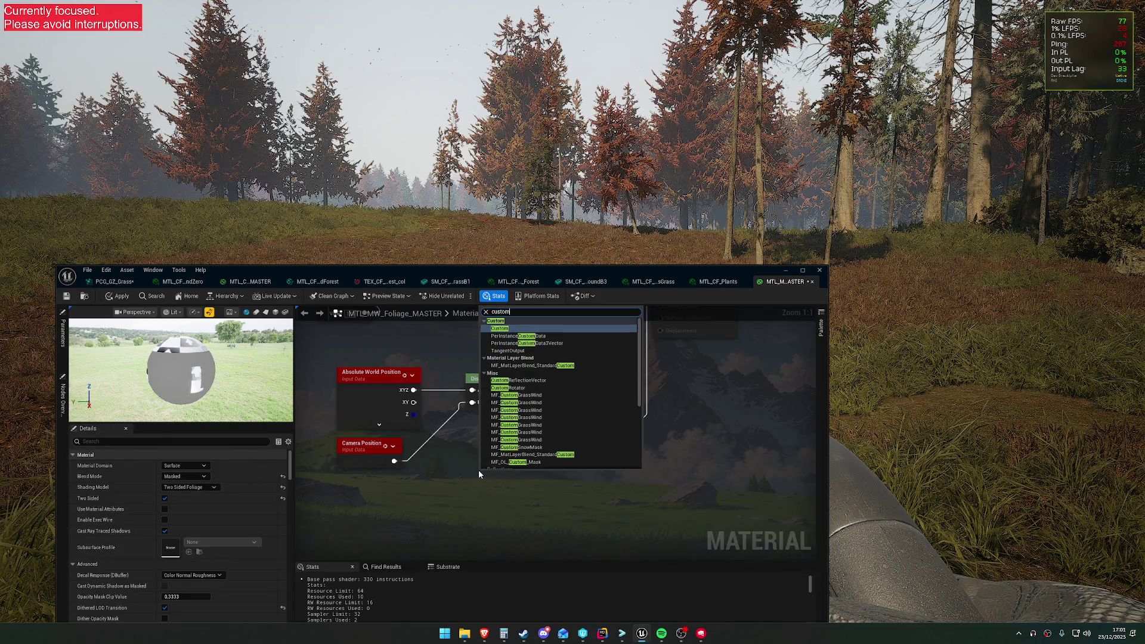
key("Return")
left_click(566, 509)
key("ctrl+a")
key("ctrl+v")
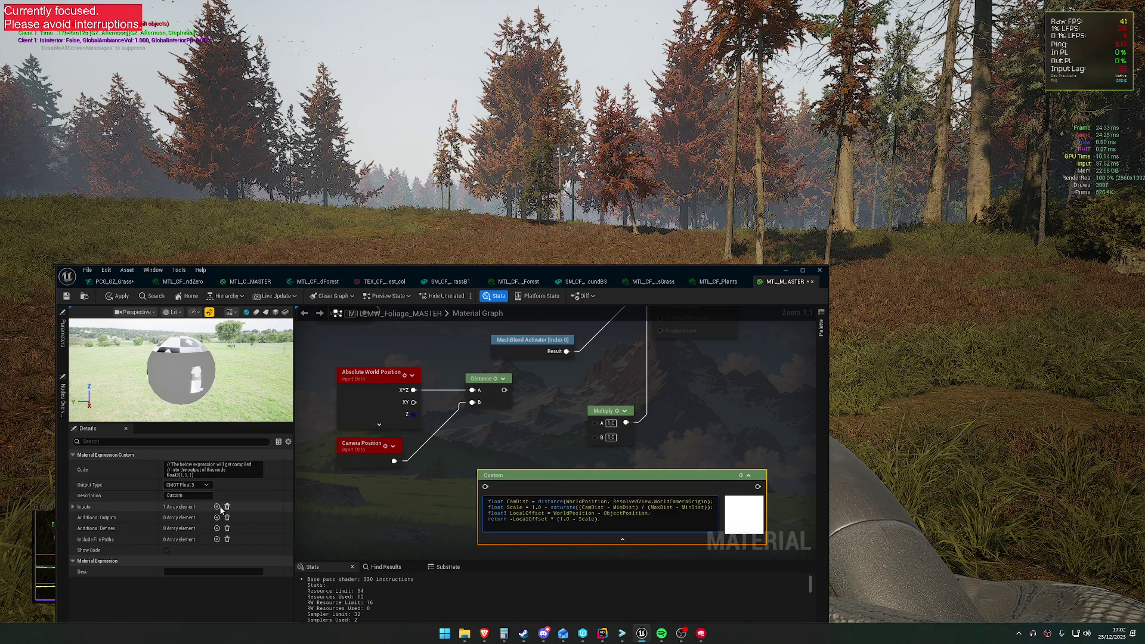
Name the Custom node's first input WorldPosition.
left_click(73, 506)
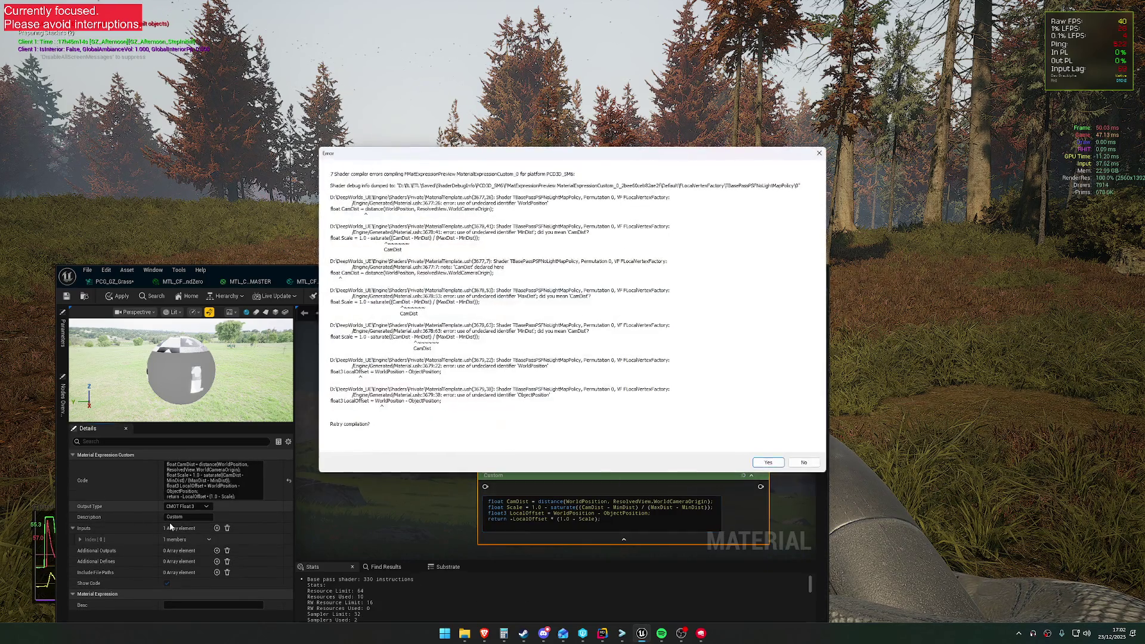
left_click(804, 462)
left_click(74, 539)
left_click(206, 549)
type("WorldPosition")
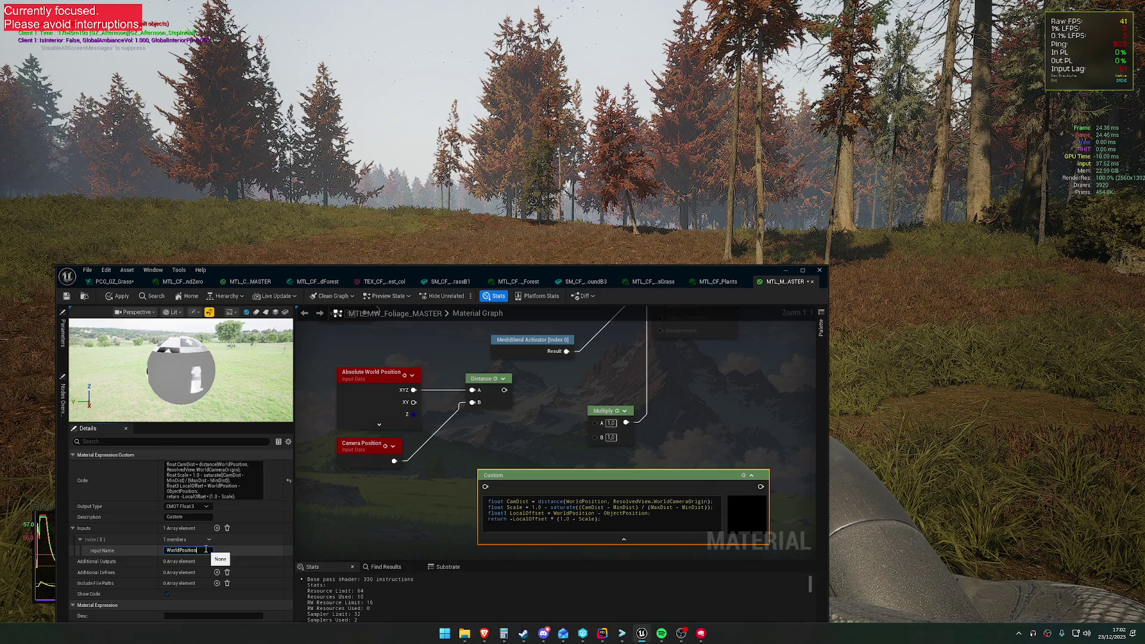
key("Return")
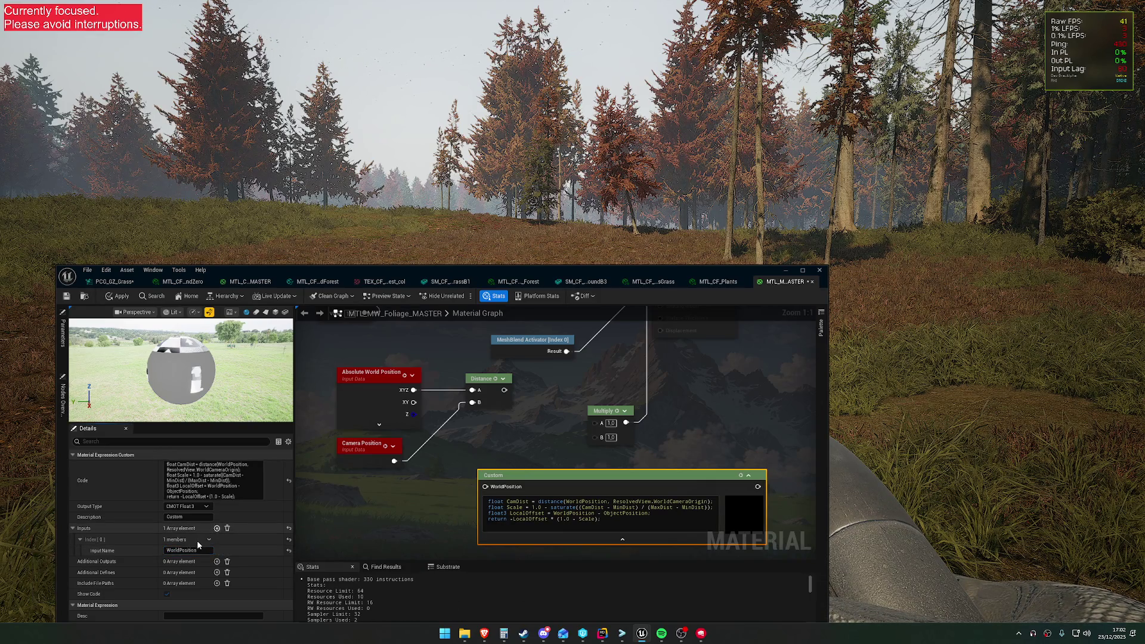
Add a second Custom input named ObjectPosition.
left_click(216, 528)
left_click(197, 573)
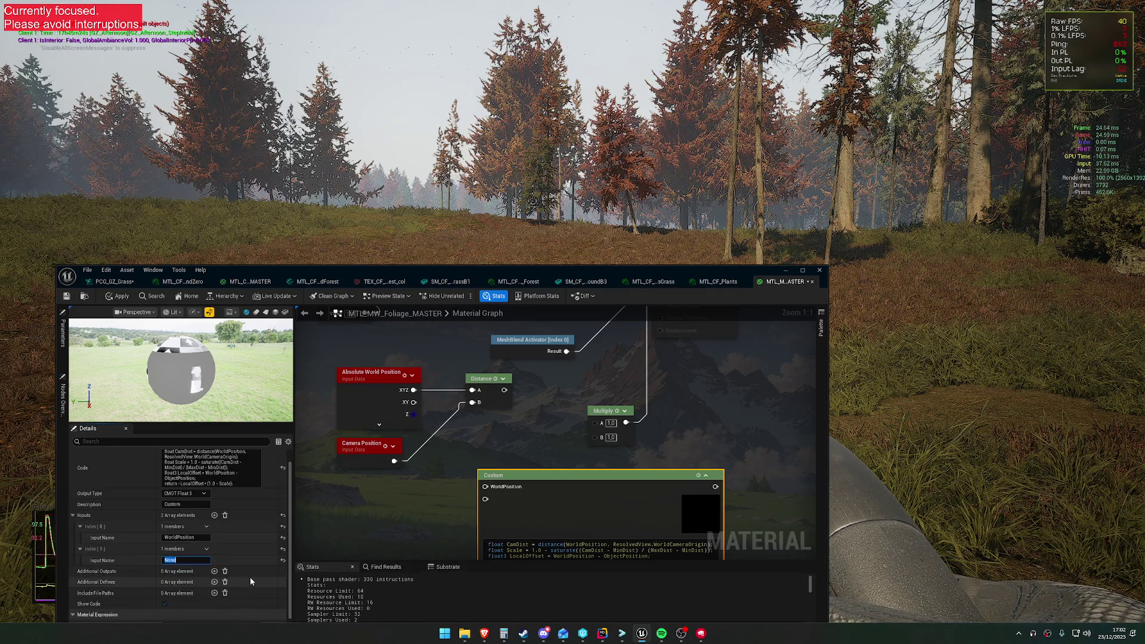
type("Scale")
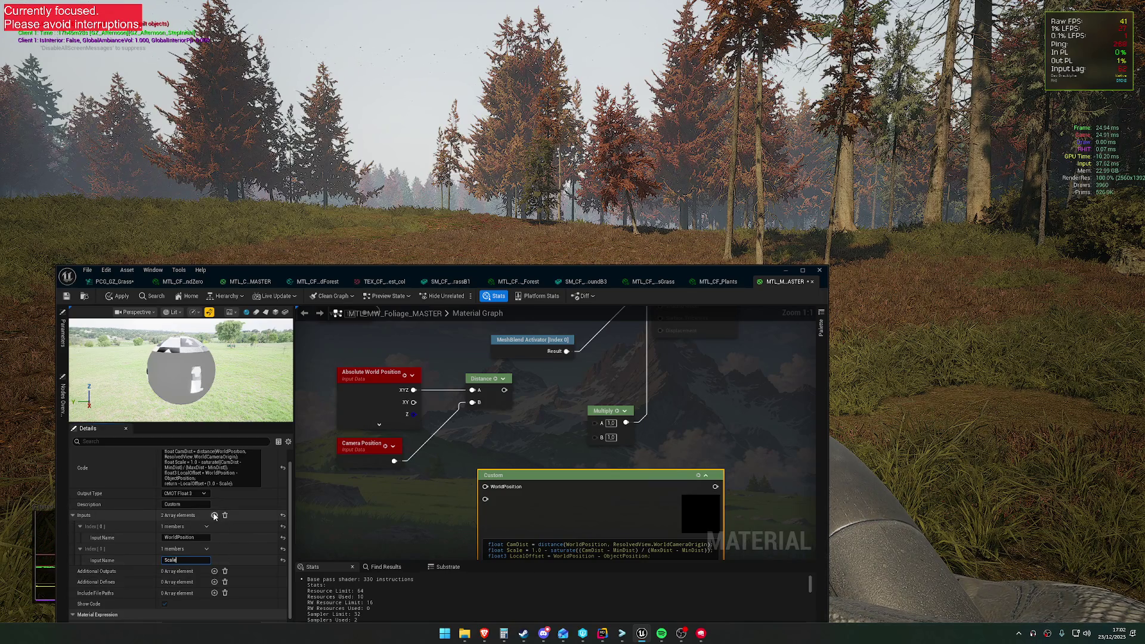
key("Return")
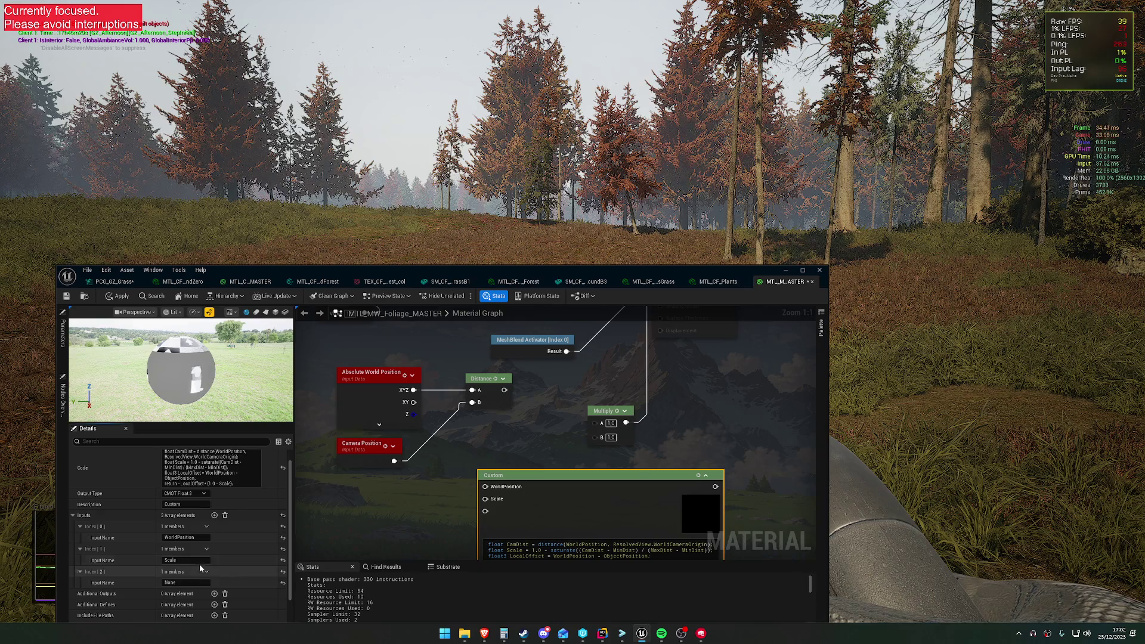
scroll(227, 535, "up", 1)
scroll(227, 542, "down", 2)
left_click(193, 570)
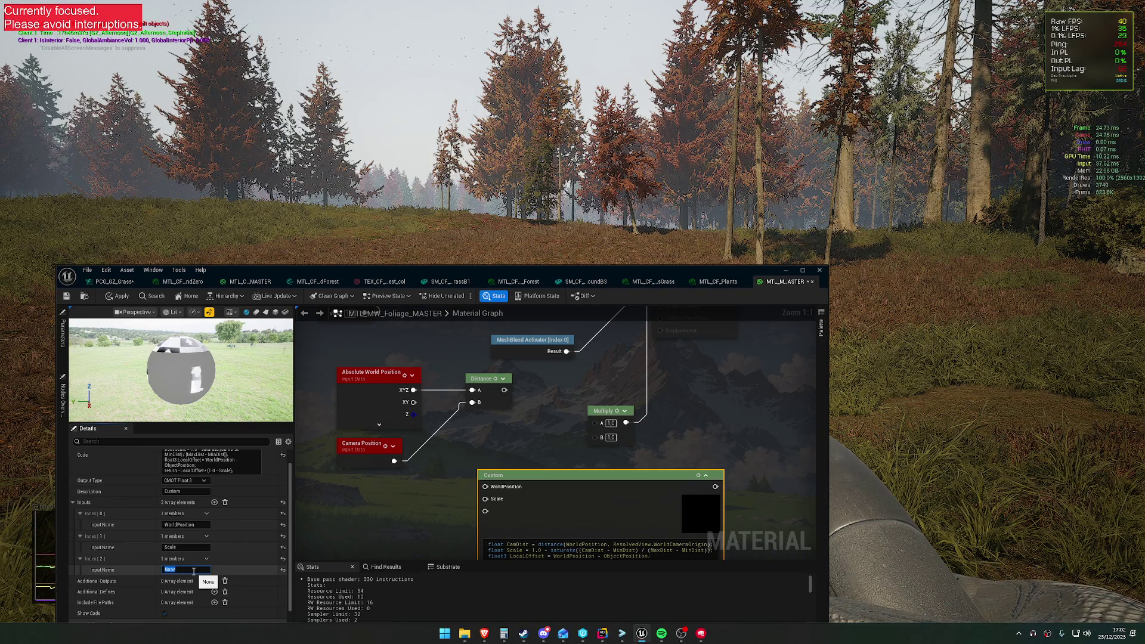
key("shift+Tab")
type("Ob")
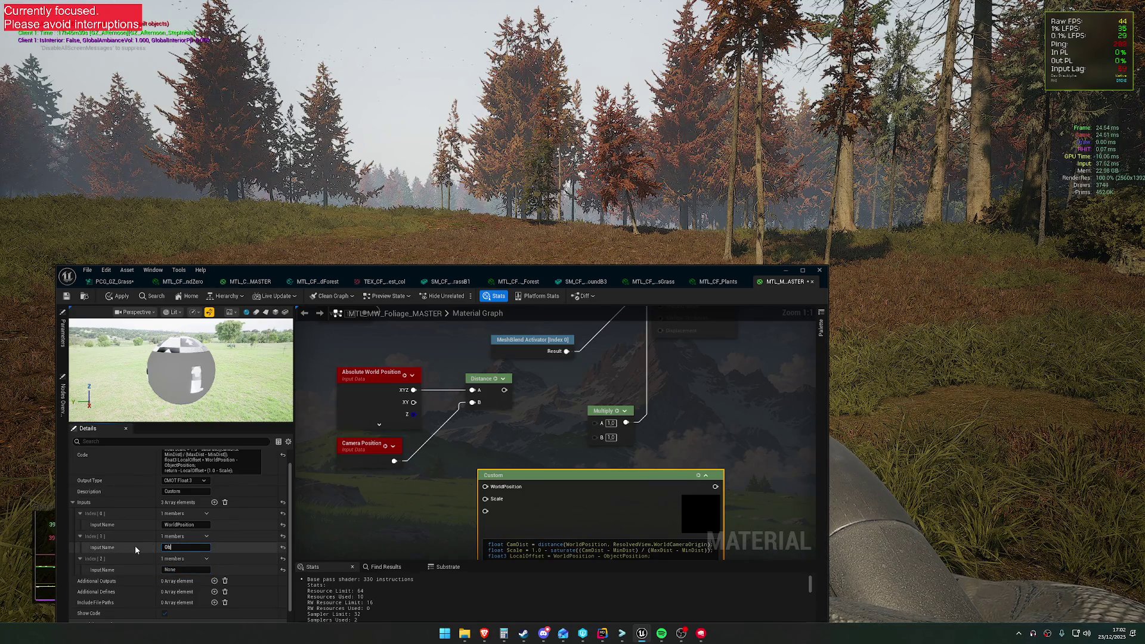
type("jectPosition")
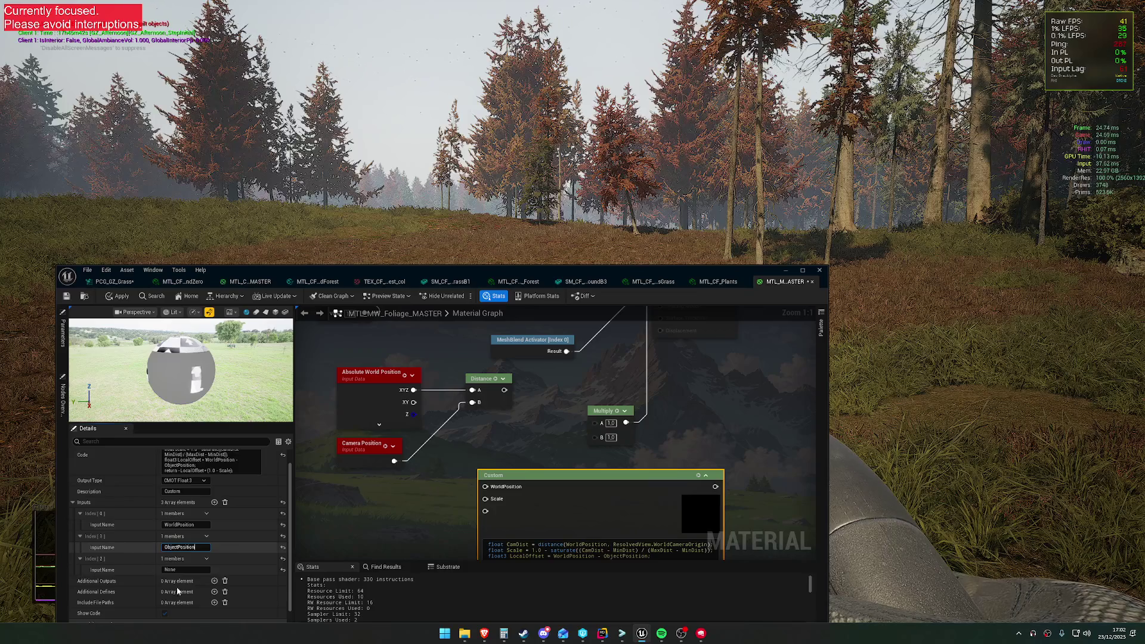
key("Return")
Add third and fourth inputs named MinDist and MaxDist, then reposition the Custom node.
left_click(188, 568)
type("st")
key("Return")
left_click(206, 558)
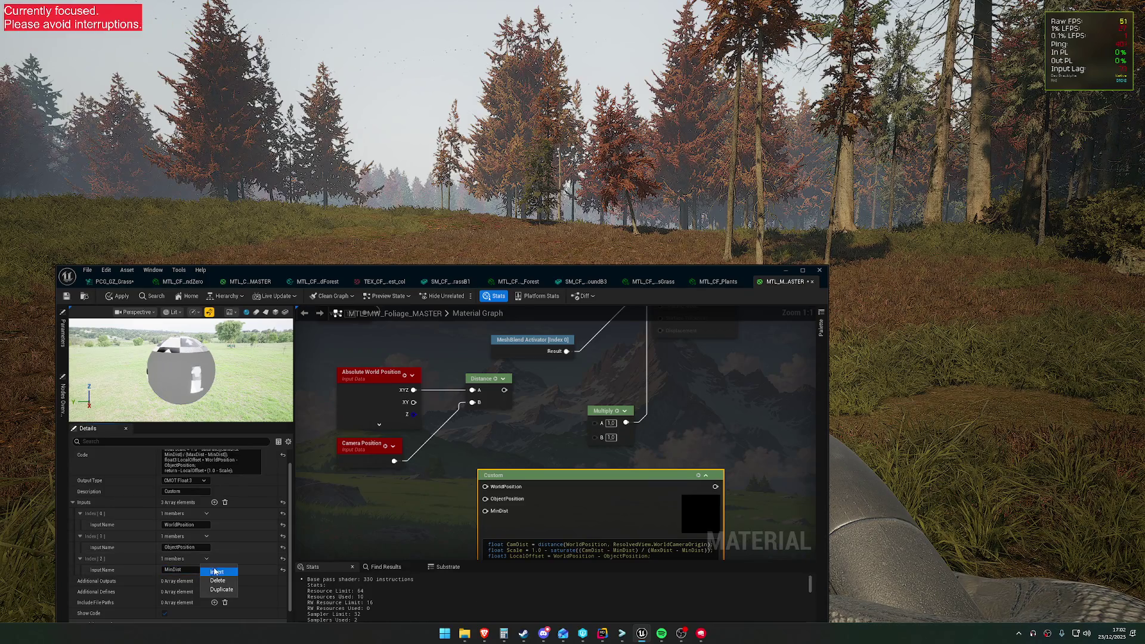
left_click(206, 559)
left_click(218, 590)
left_click(81, 581)
left_click(183, 592)
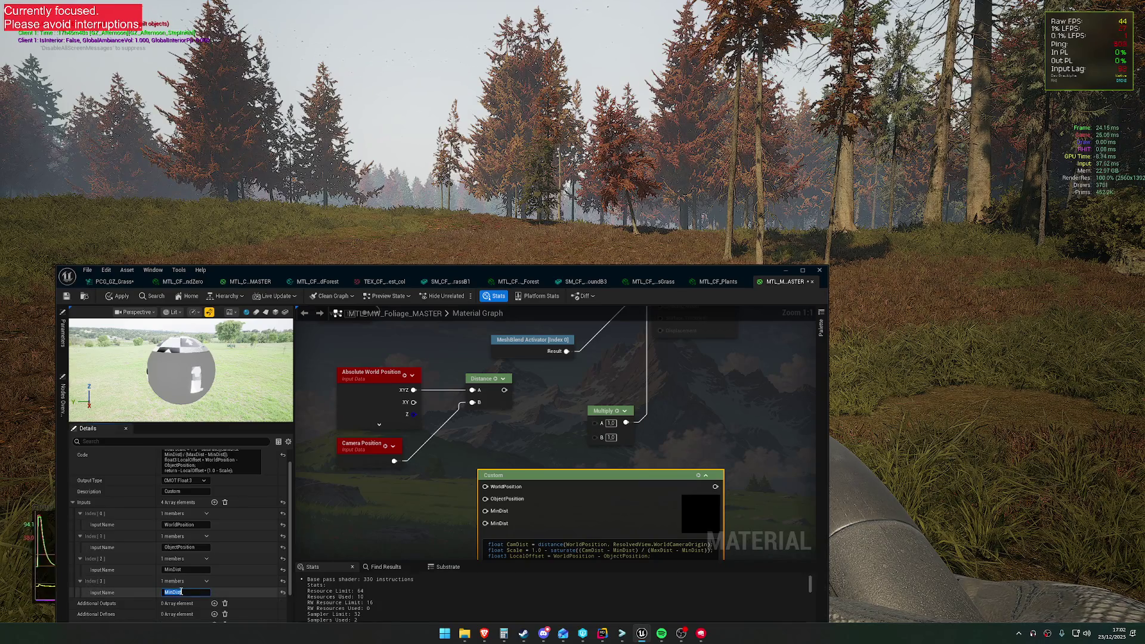
type("MaxDist")
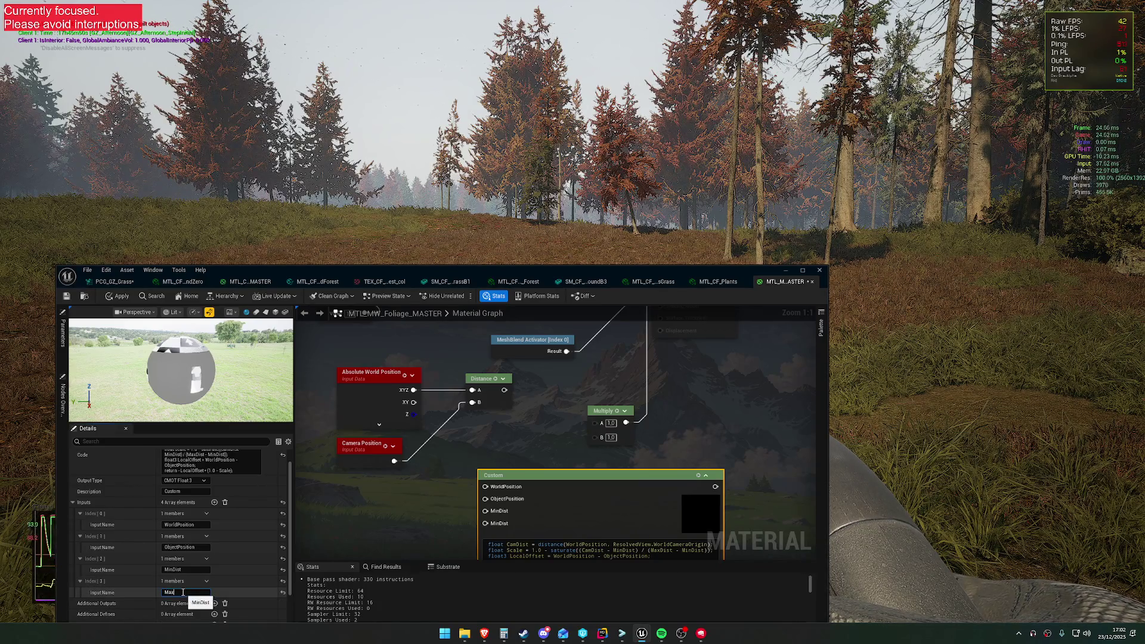
key("Return")
left_click_drag(418, 517, 412, 450)
left_click_drag(601, 438, 572, 463)
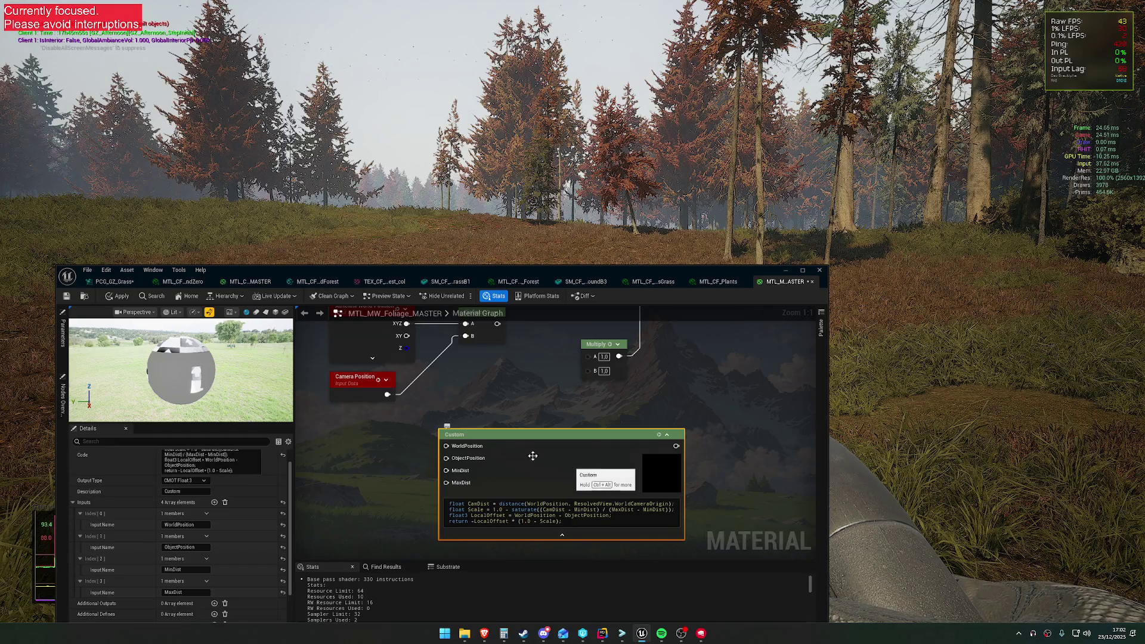
right_click(357, 447)
Wire Absolute World Position into WorldPosition and Camera Position into ObjectPosition.
type("worldp")
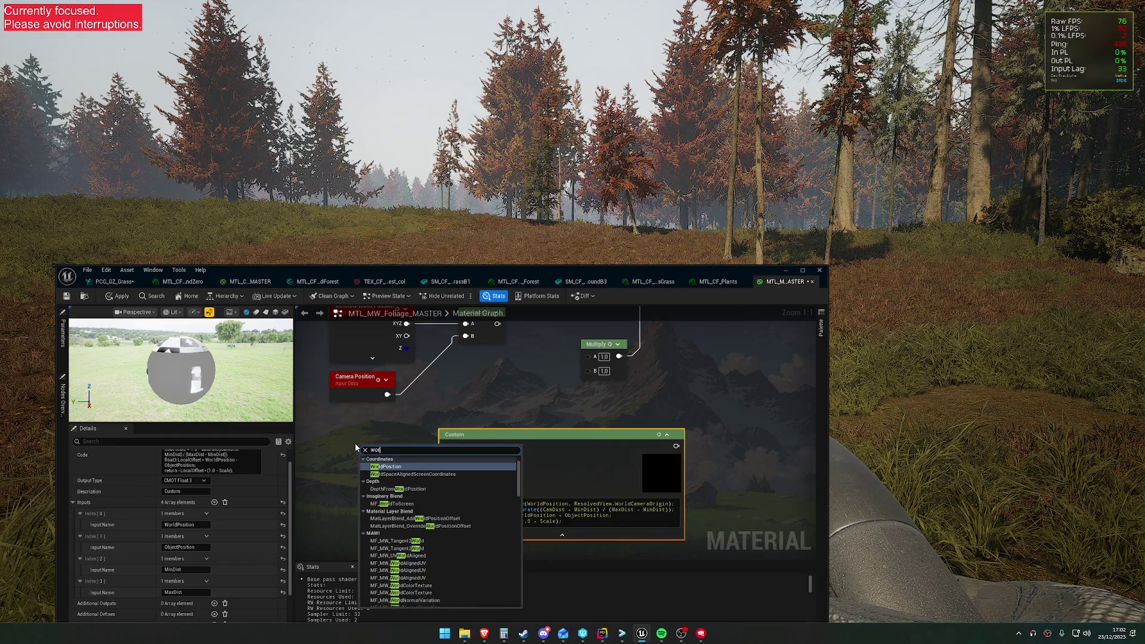
left_click(390, 466)
mouse_move(394, 460)
left_mouse_down()
mouse_move(342, 434)
mouse_move(448, 458)
mouse_move(446, 446)
left_mouse_up()
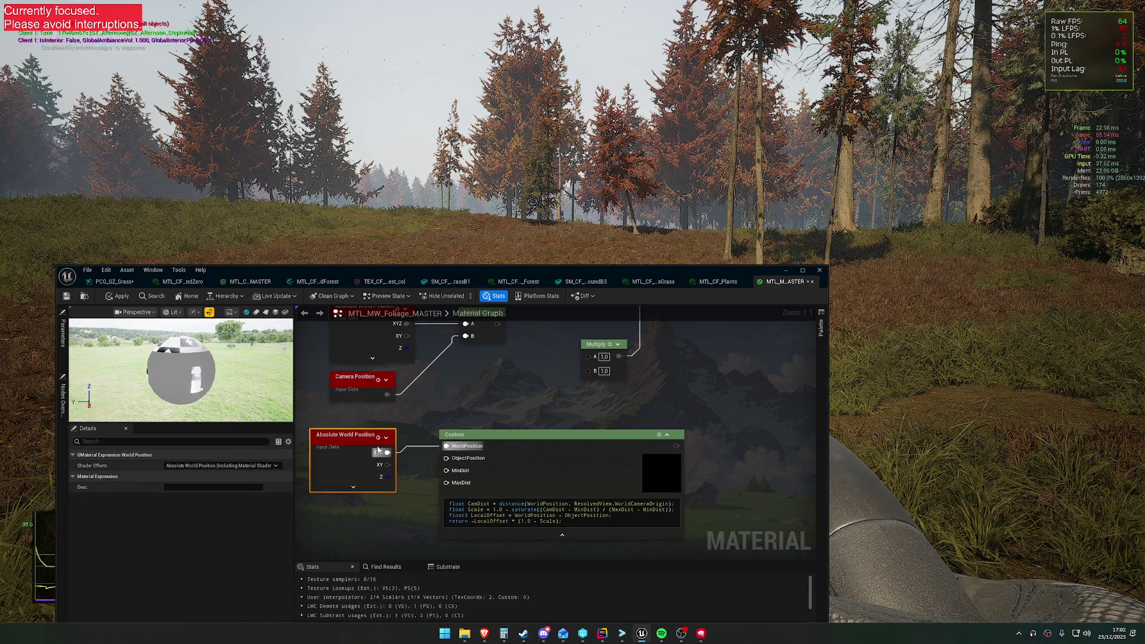
right_click(413, 473)
type("camera")
left_click(406, 476)
mouse_move(399, 343)
left_mouse_down()
mouse_move(361, 497)
mouse_move(508, 423)
mouse_move(574, 417)
left_mouse_up()
left_click(469, 508)
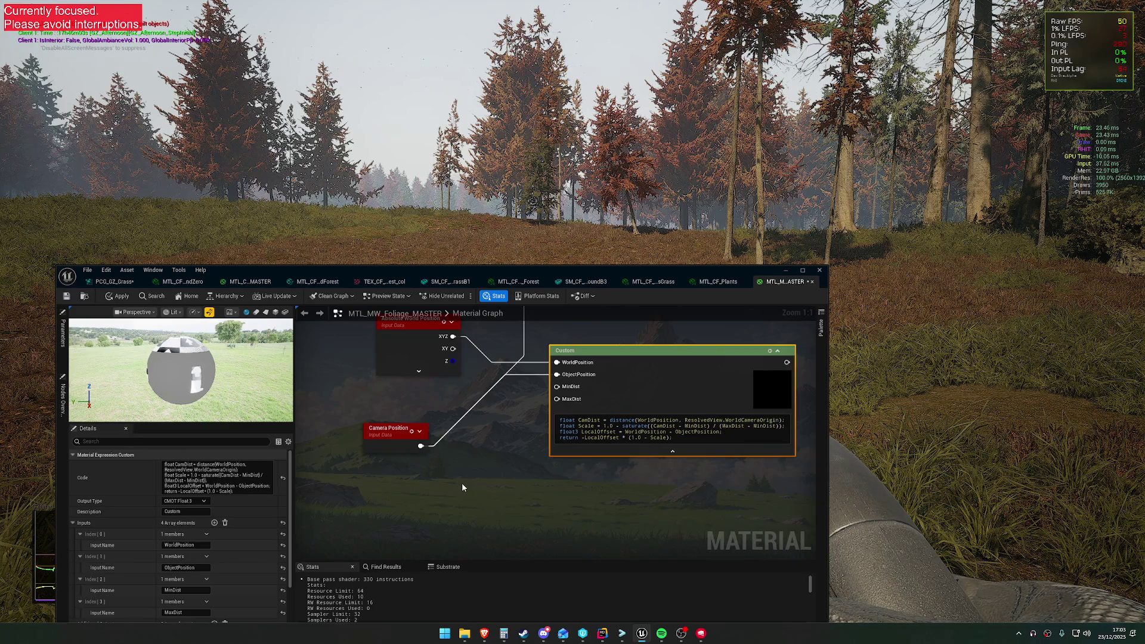
Connect constants 0 and 3200 to the MinDist and MaxDist inputs.
left_click(436, 496)
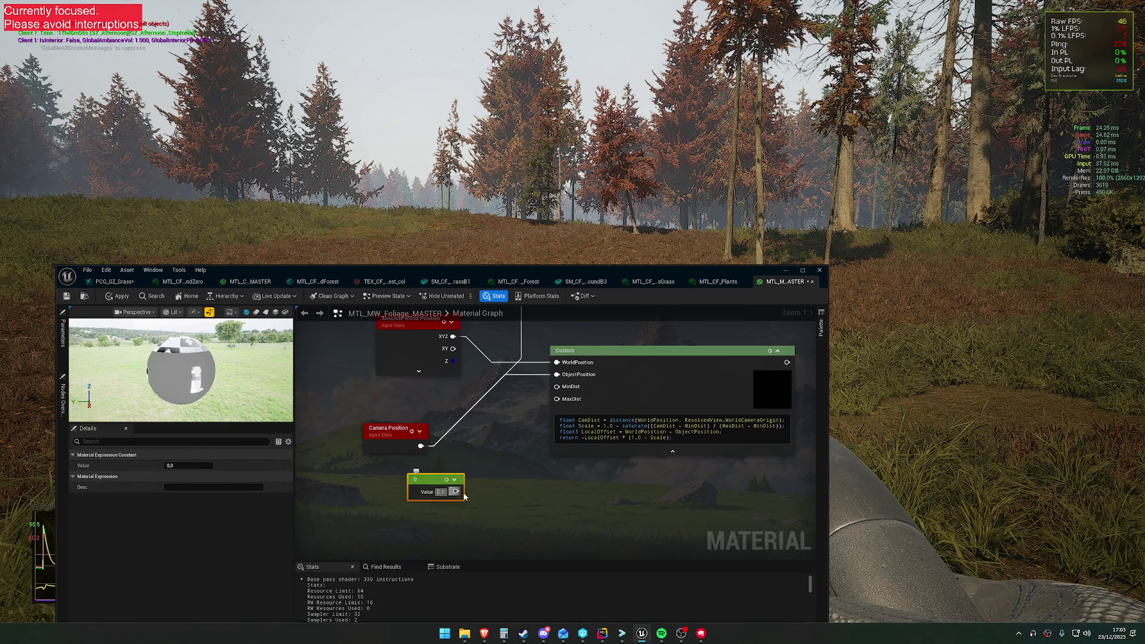
left_click_drag(454, 492, 557, 386)
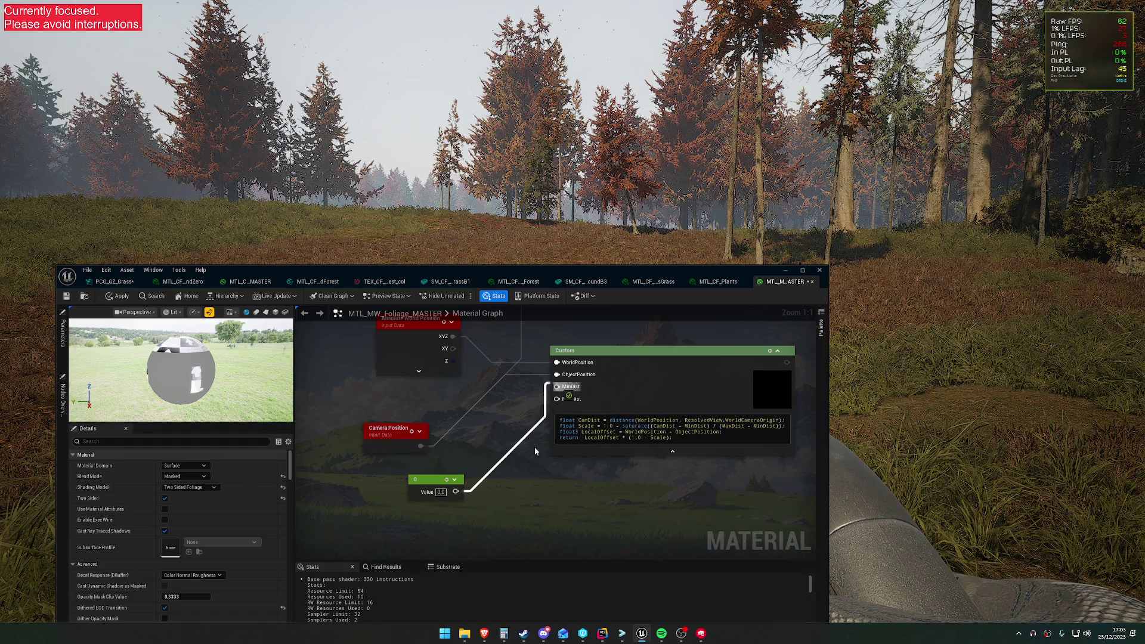
left_click(435, 515)
type("3200")
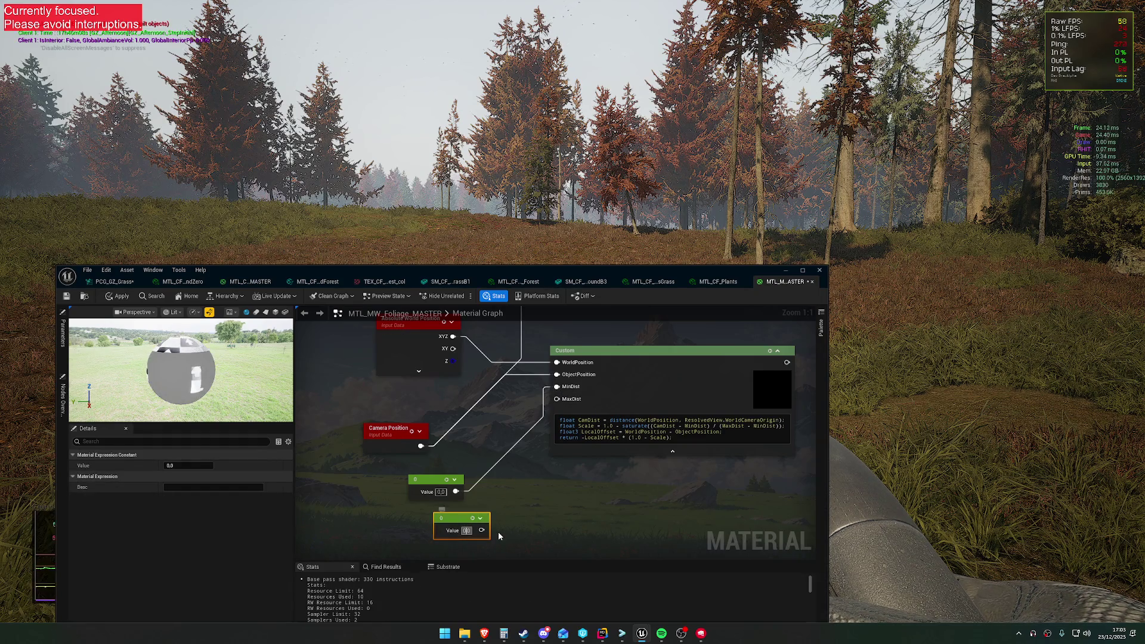
key("Return")
left_click(499, 535)
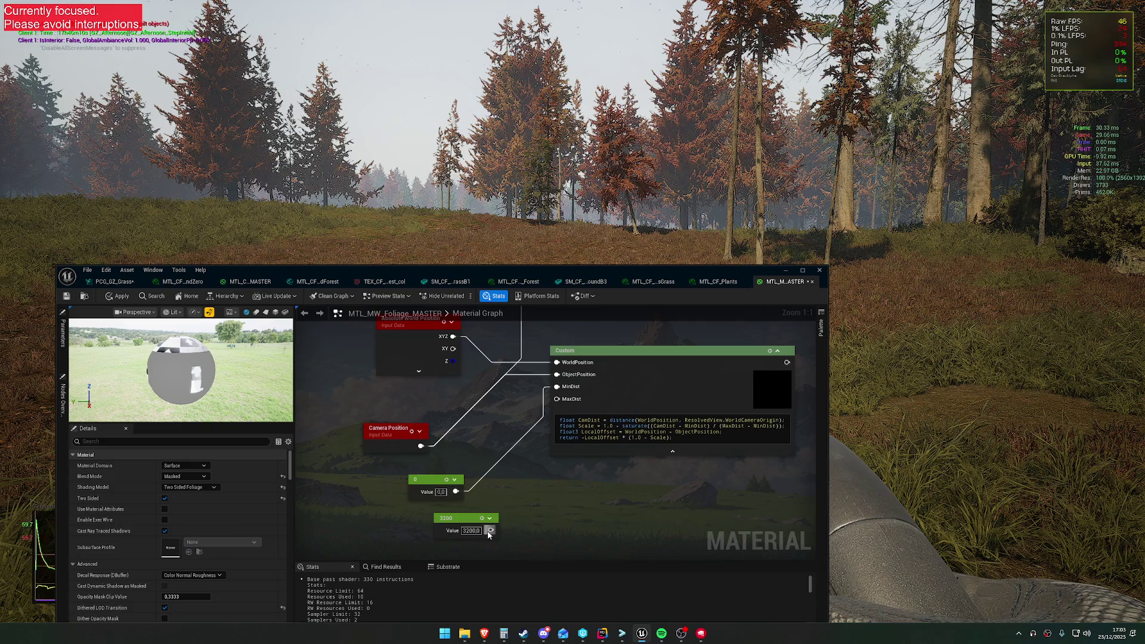
left_click_drag(490, 530, 556, 399)
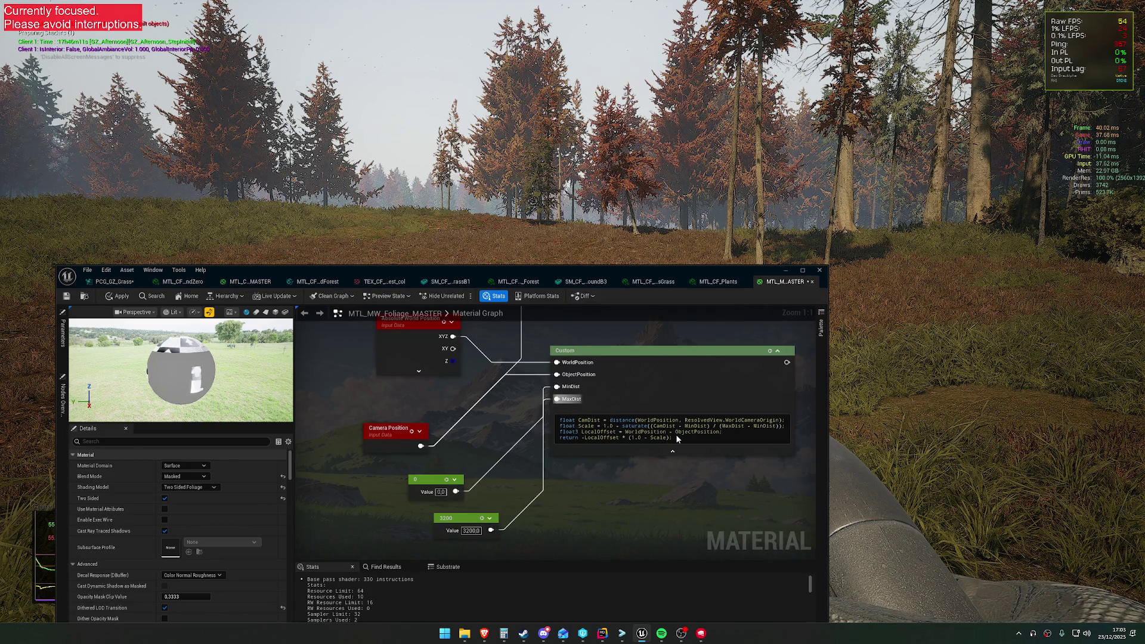
Close the shader compile error and inspect the Camera Position and MeshBlend Activator nodes.
mouse_move(644, 633)
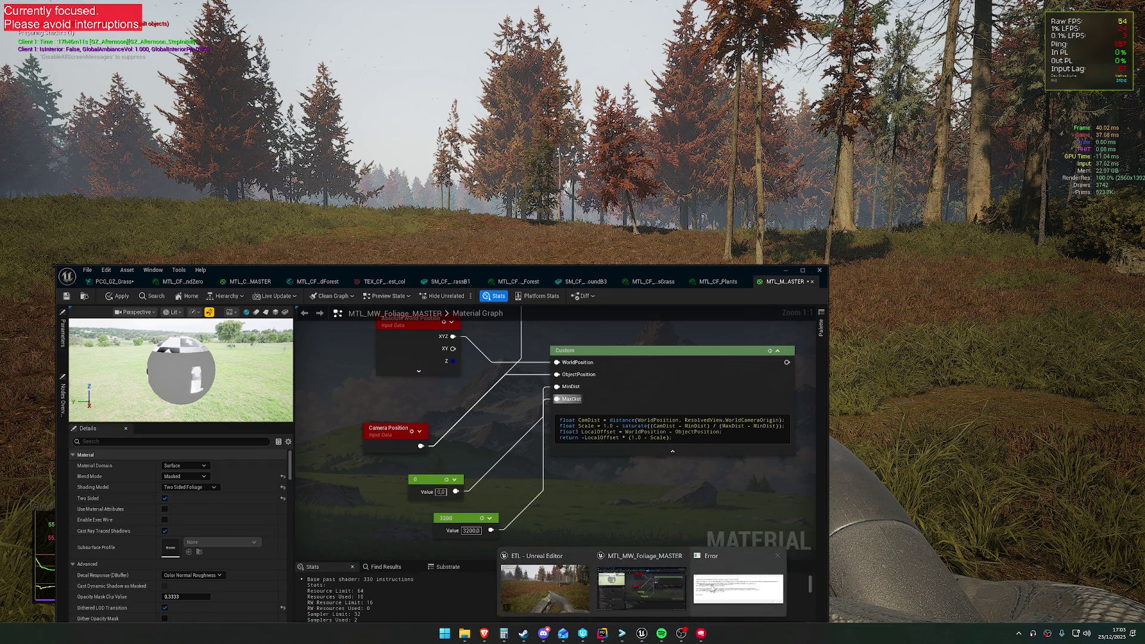
left_click(732, 584)
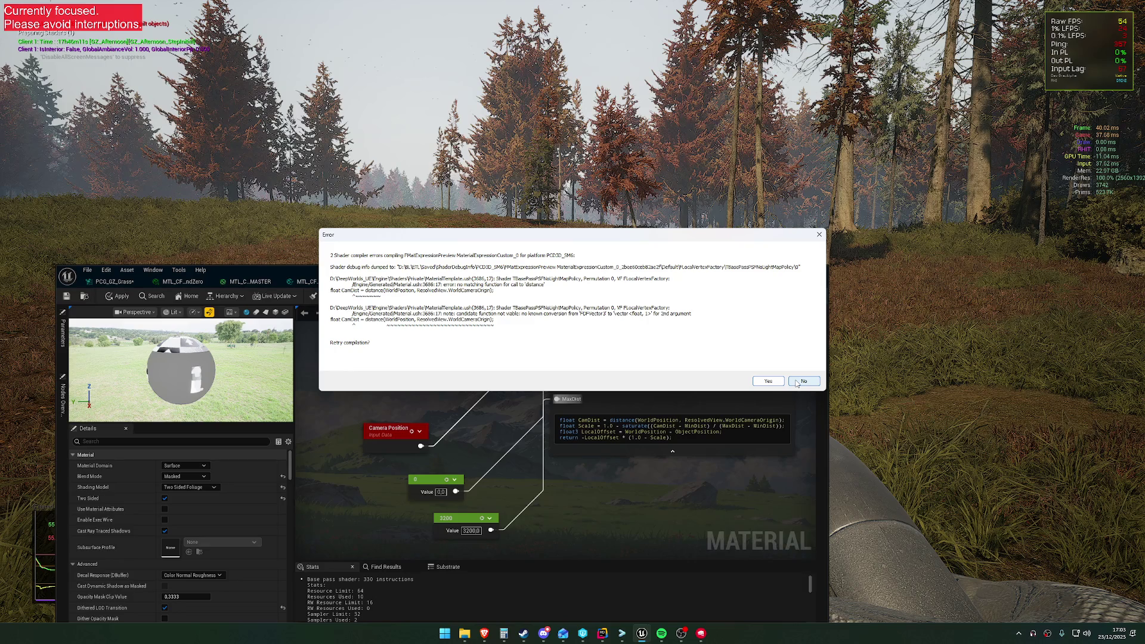
left_click(796, 383)
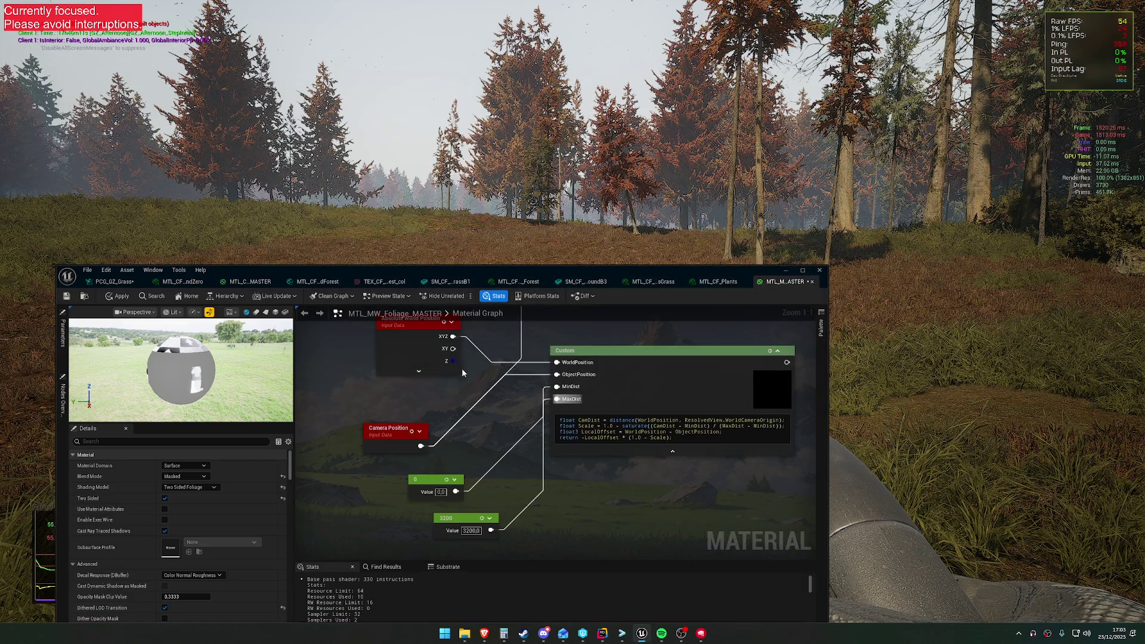
left_click(391, 428)
scroll(568, 428, "down", 4)
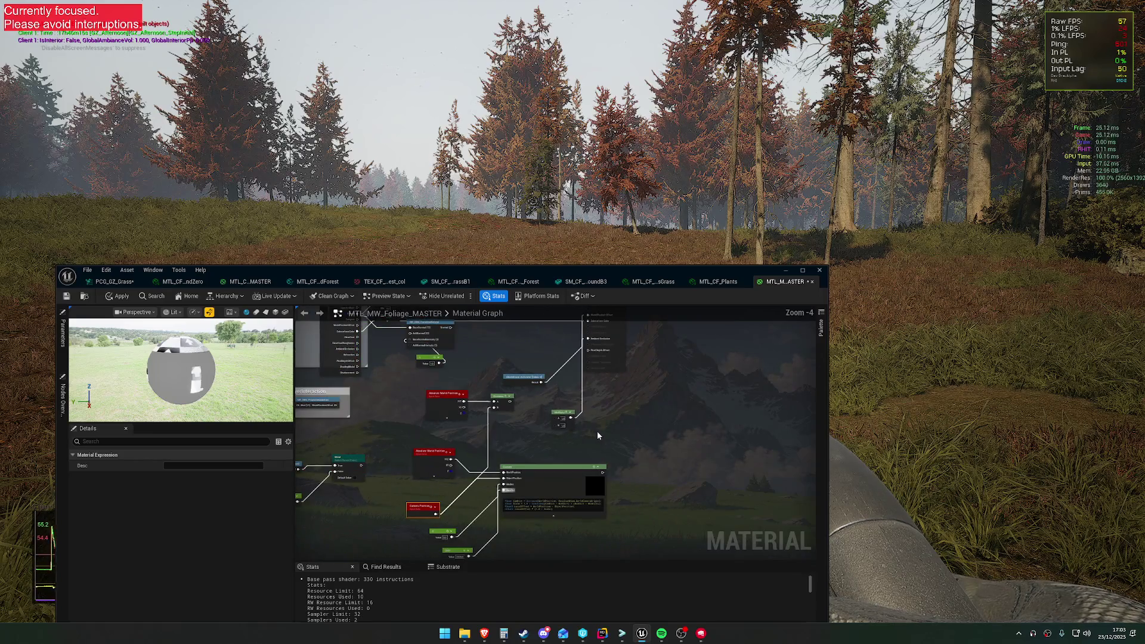
left_click(524, 377)
scroll(572, 429, "up", 3)
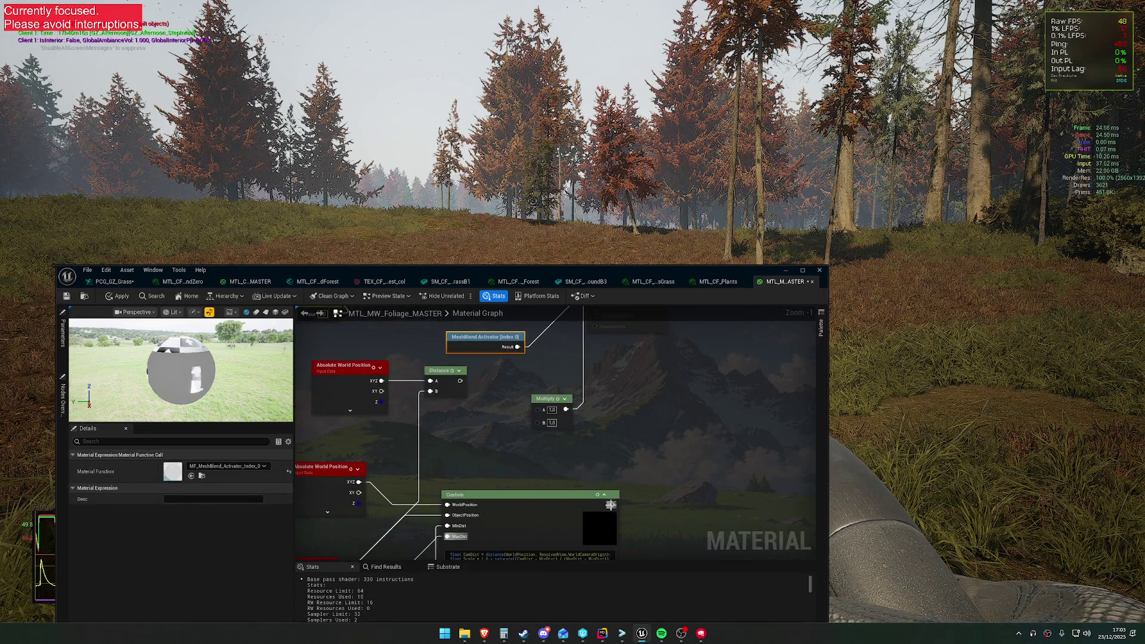
Copy the distance-call compile error text, retry compiling, then decline and close the dialog.
left_click_drag(610, 505, 609, 643)
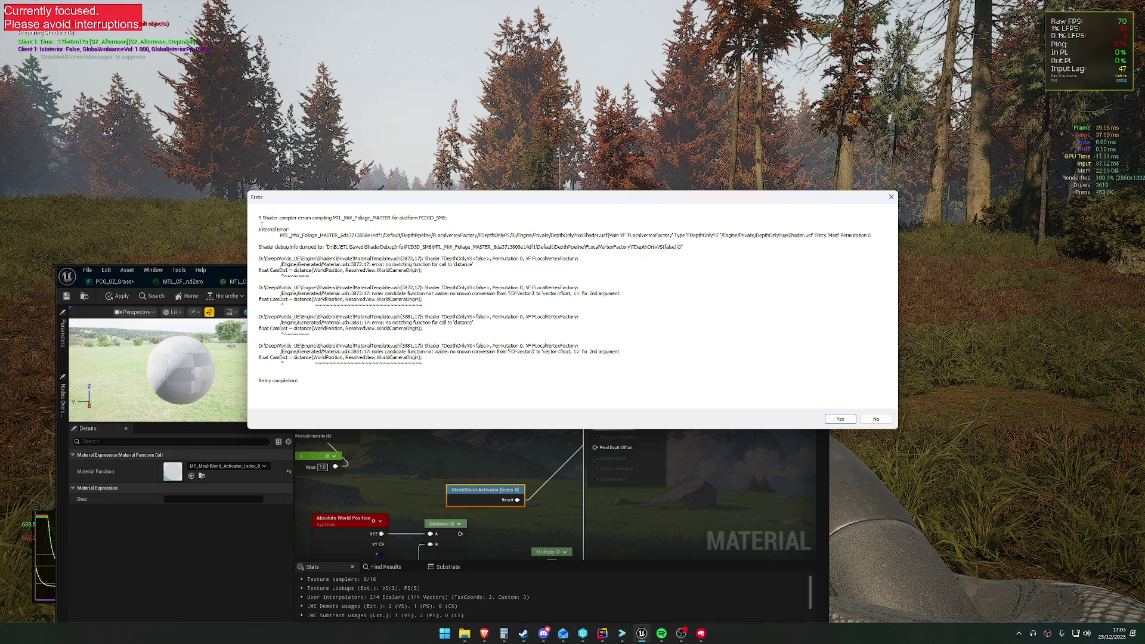
left_click_drag(461, 358, 447, 227)
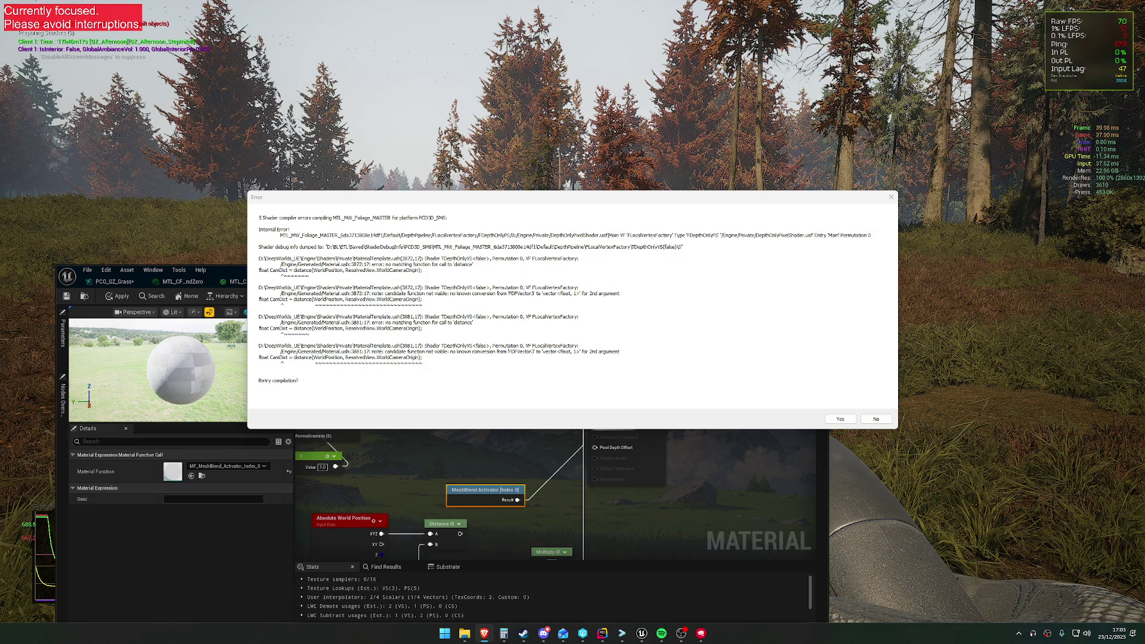
key("Return")
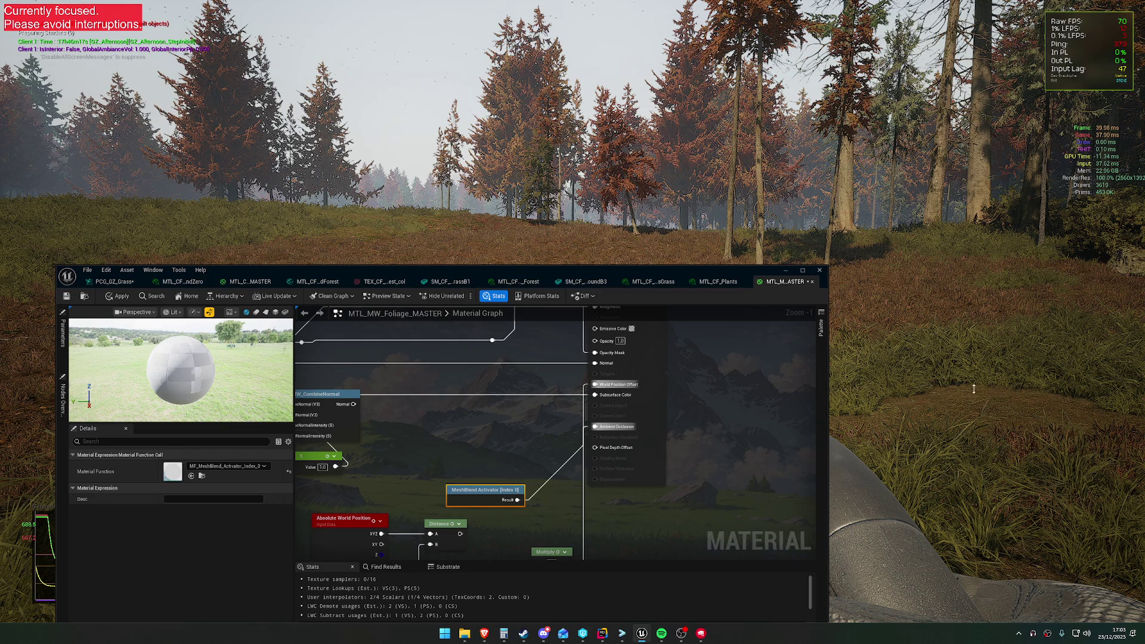
left_click(752, 593)
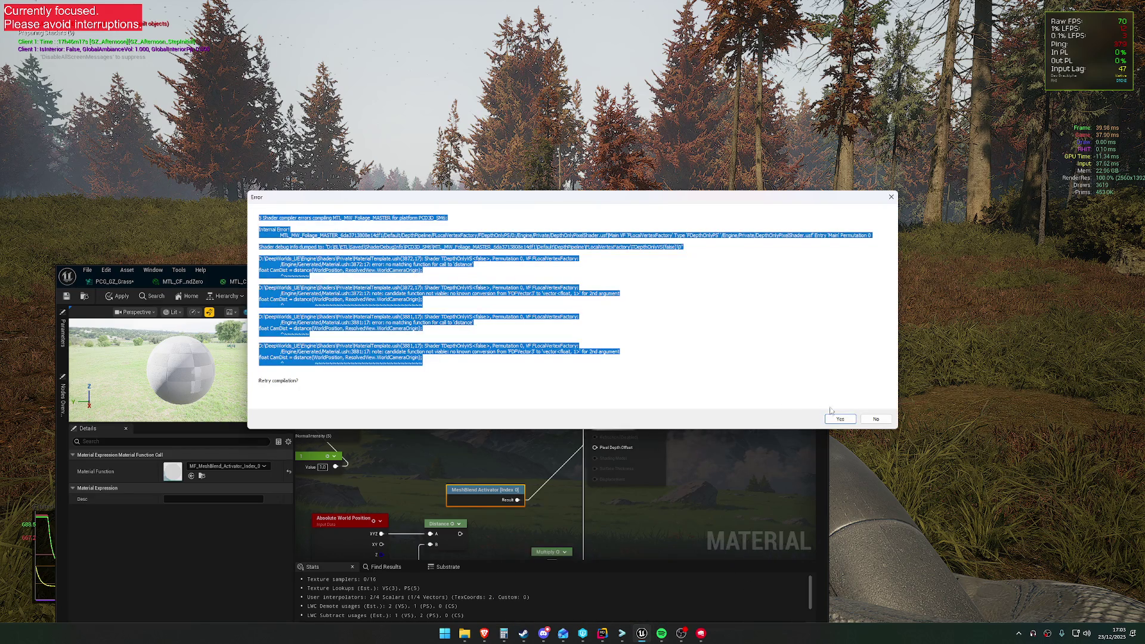
left_click(876, 419)
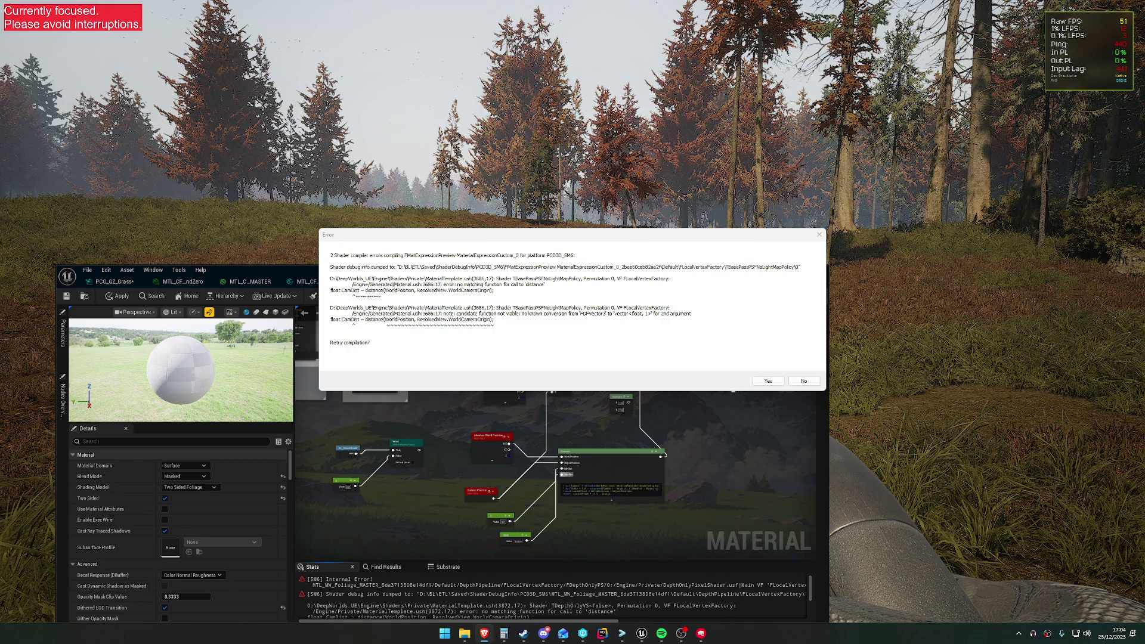
left_click(810, 381)
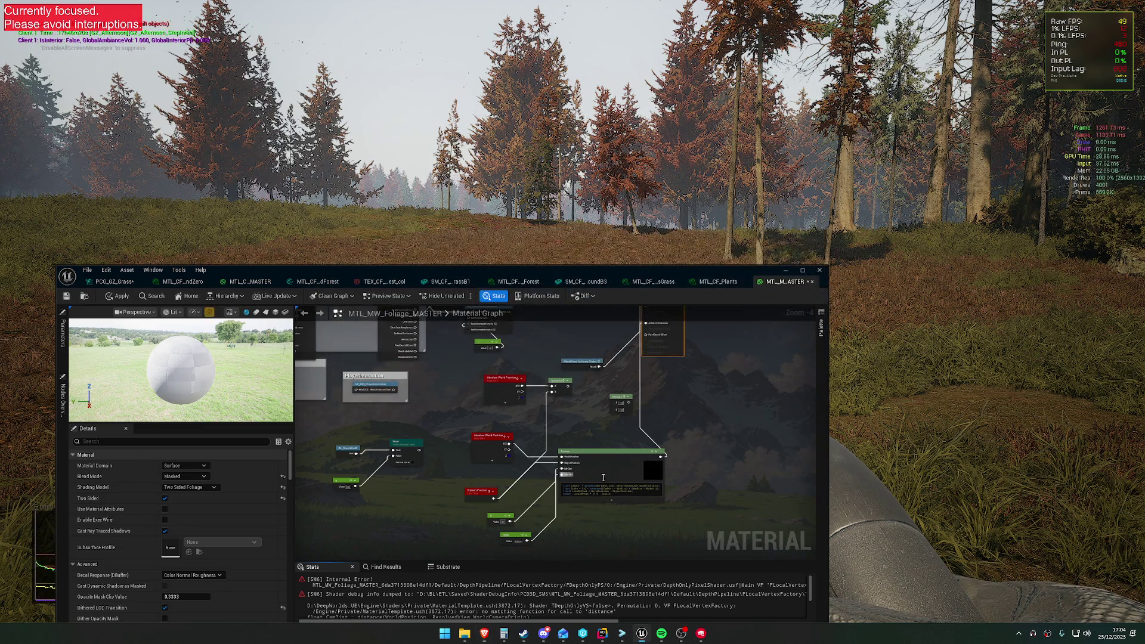
Revise the Custom node's HLSL code and copy the resulting error text.
left_click(612, 484)
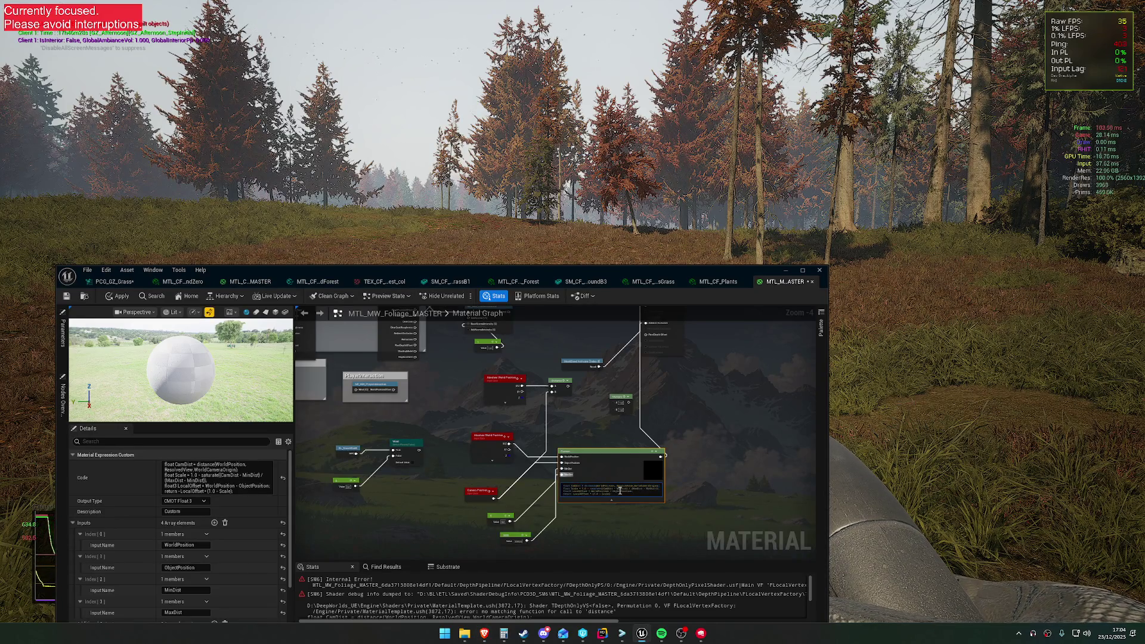
left_click(691, 477)
left_click_drag(425, 344, 466, 253)
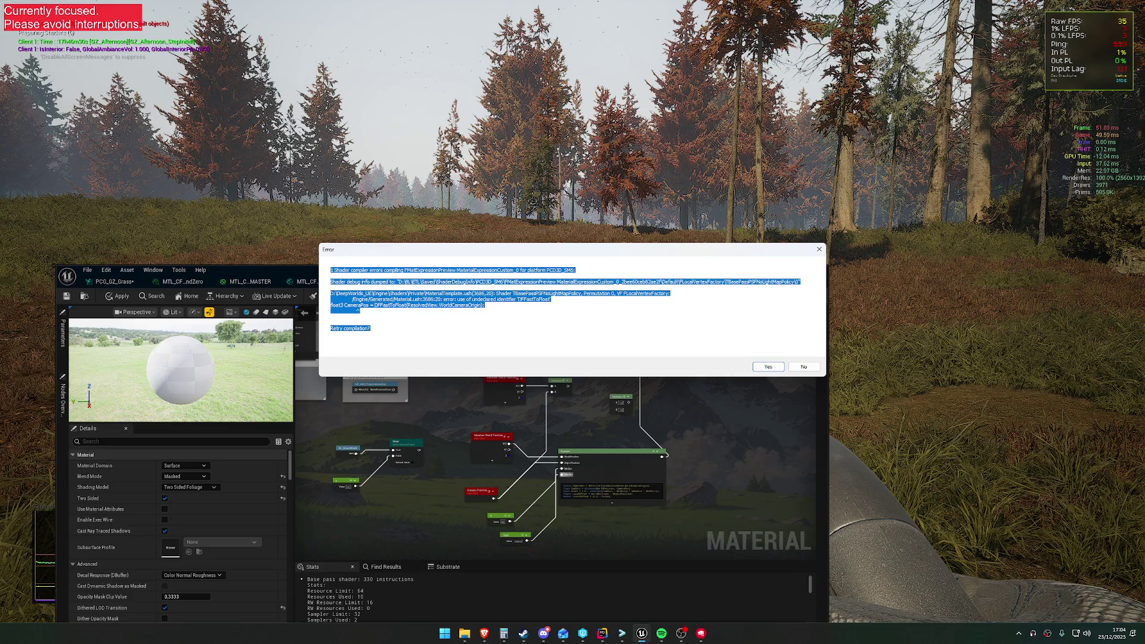
key("alt+Tab")
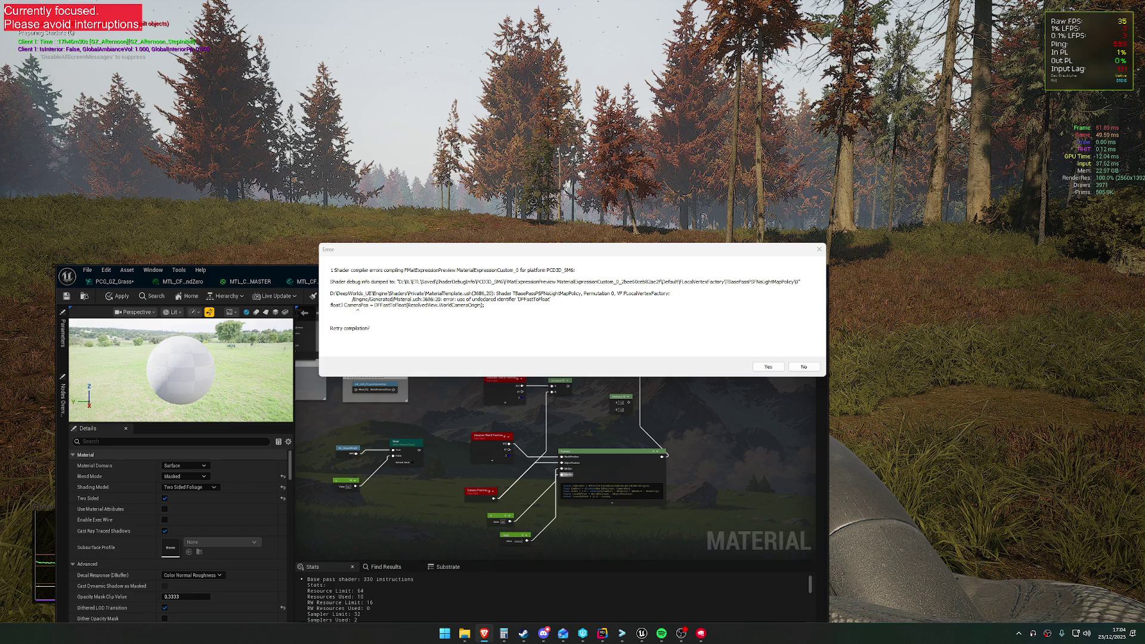
Dismiss the undeclared 'DFFastToFloat' compile error dialogs.
left_click(803, 366)
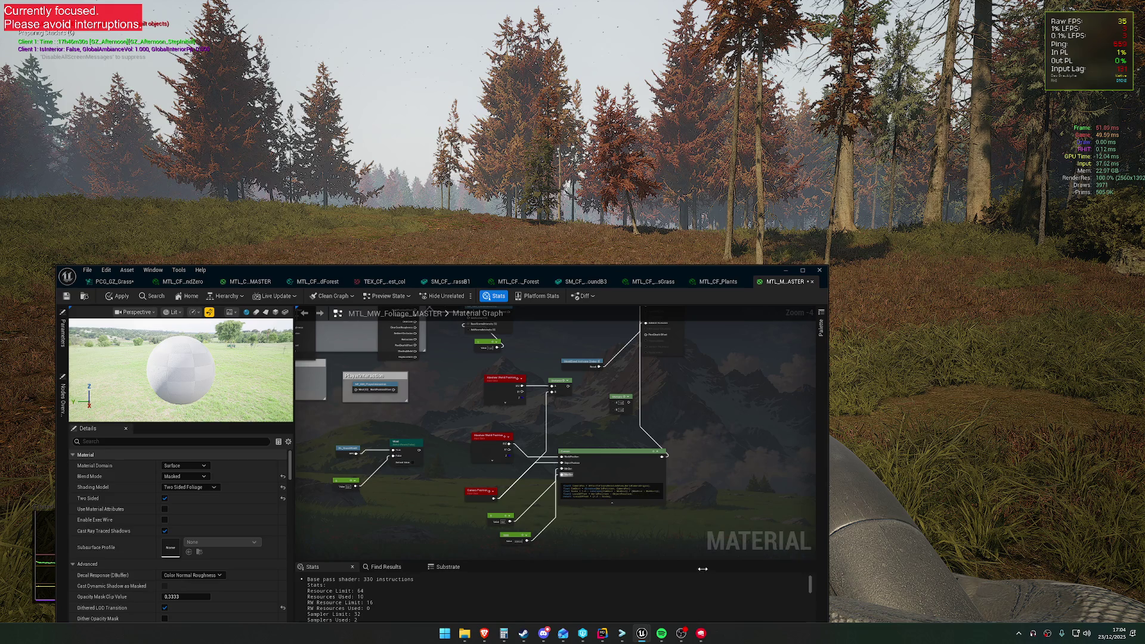
left_click(702, 633)
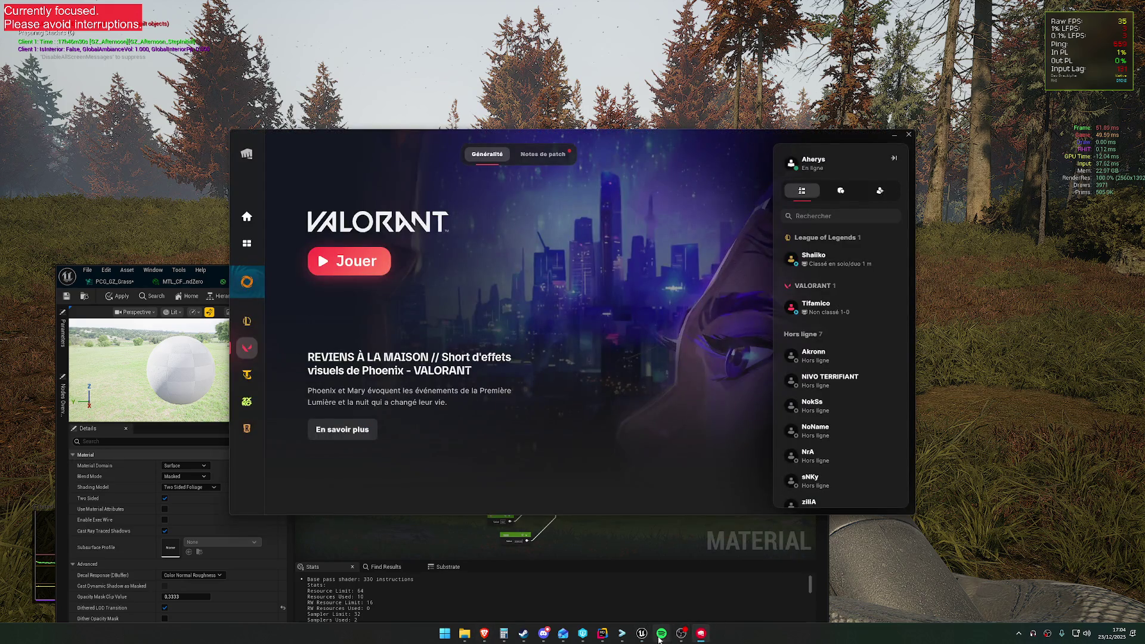
left_click(714, 587)
left_click(805, 367)
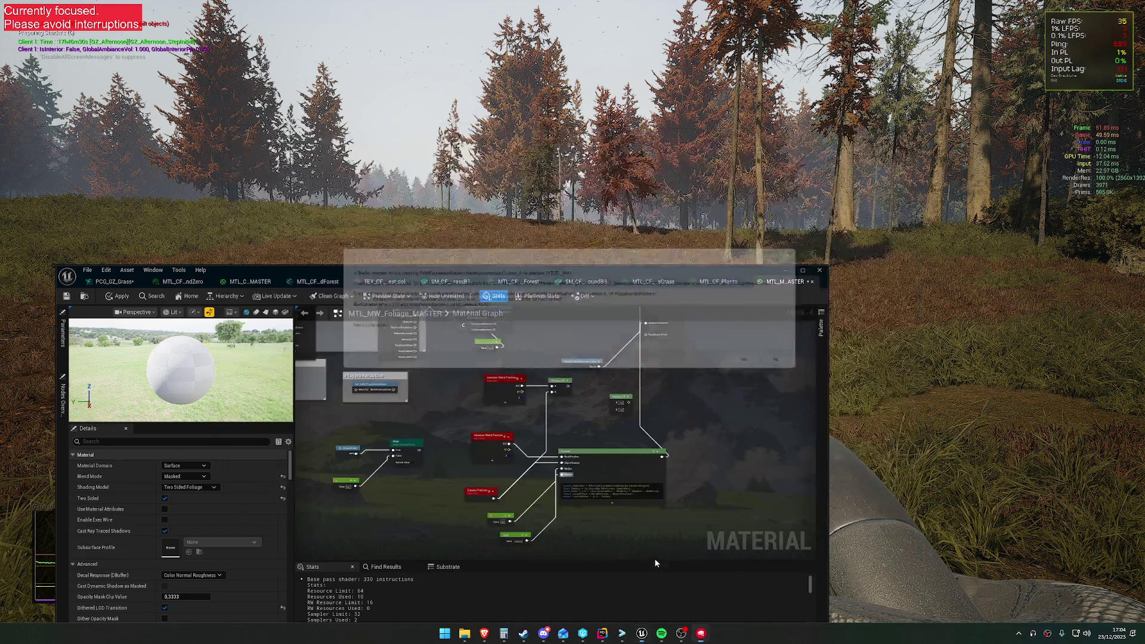
mouse_move(643, 631)
left_click(716, 584)
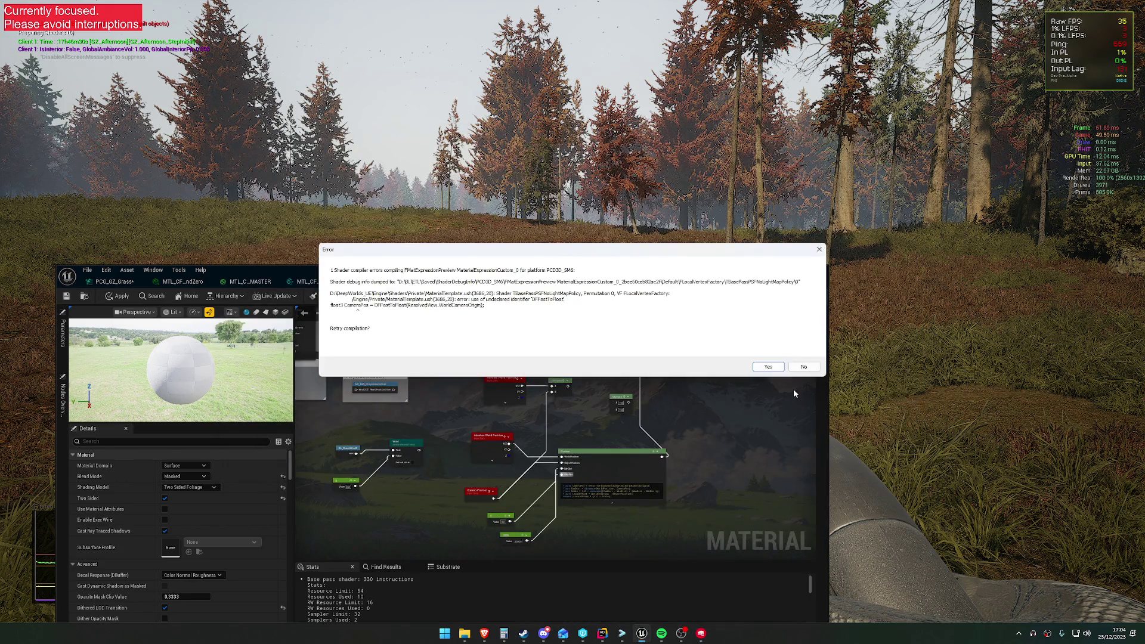
left_click(875, 389)
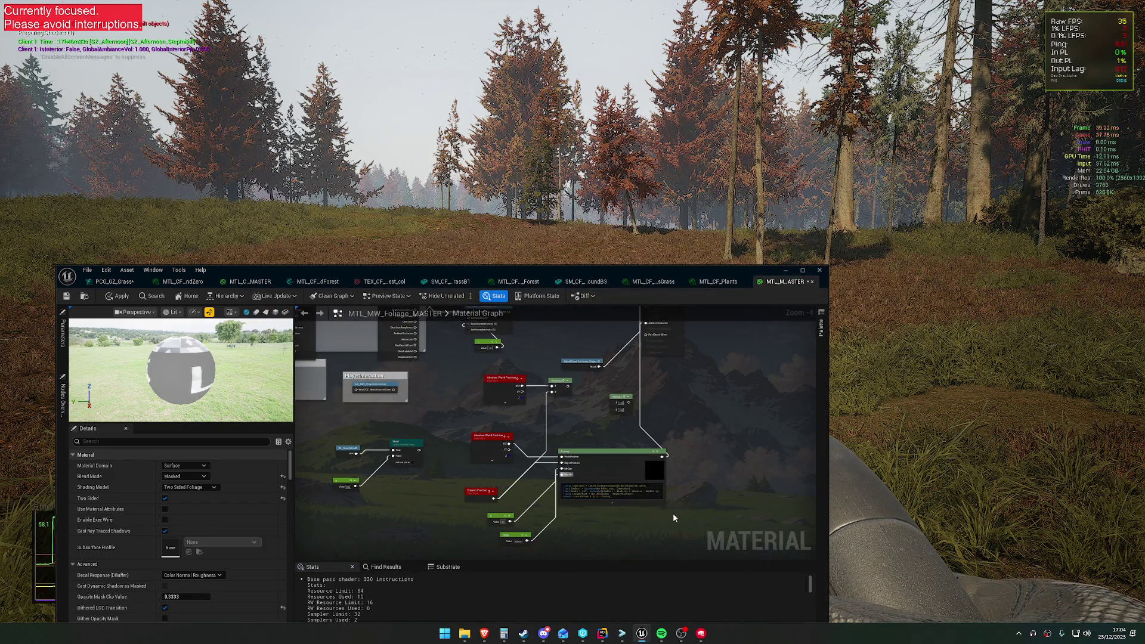
scroll(205, 371, "down", 5)
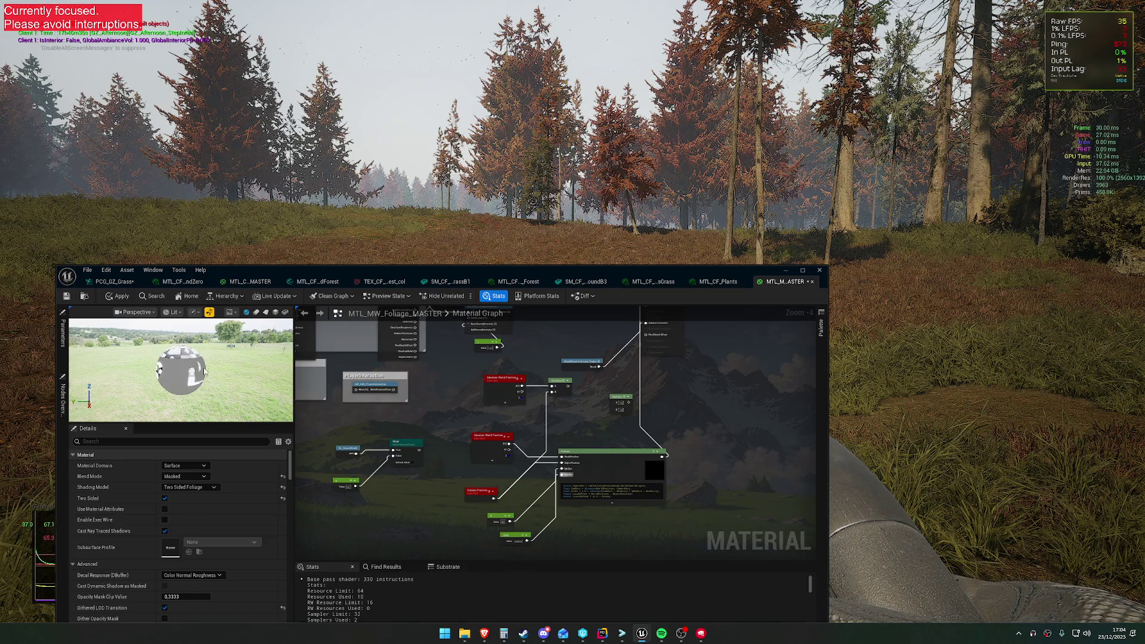
scroll(205, 372, "up", 3)
scroll(205, 372, "down", 3)
scroll(206, 371, "up", 8)
scroll(205, 372, "down", 8)
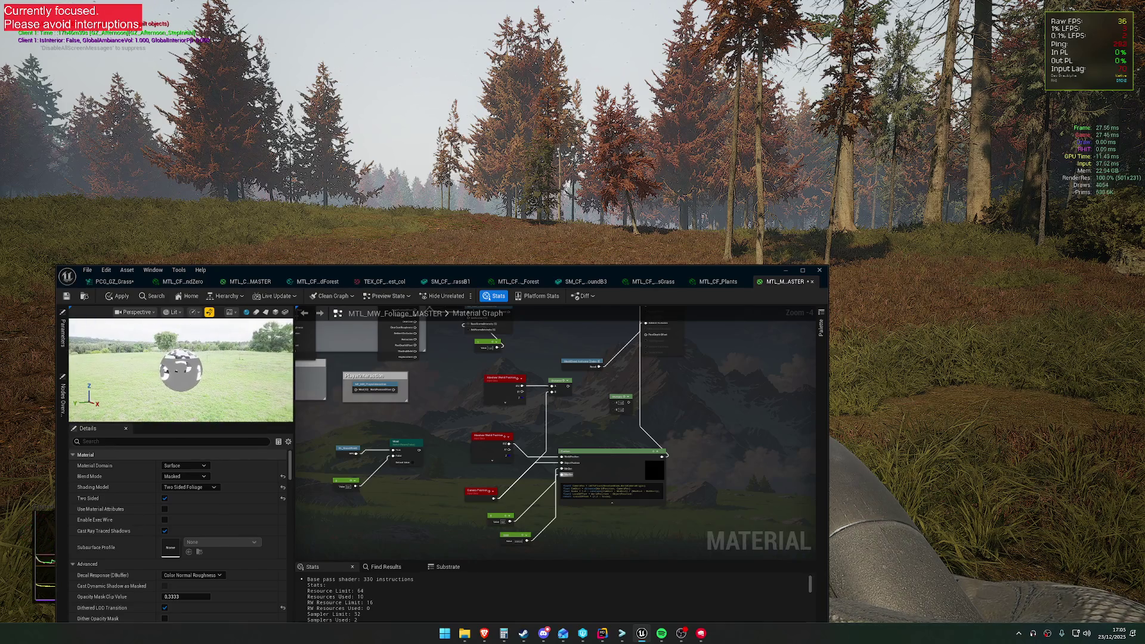
scroll(205, 371, "up", 3)
scroll(205, 371, "down", 3)
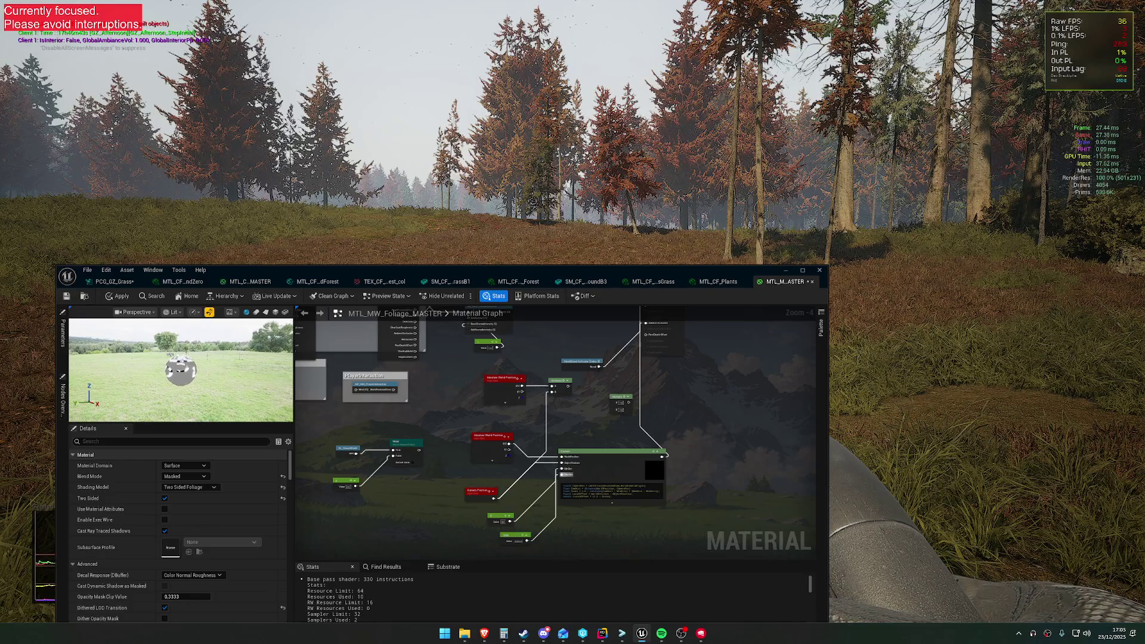
scroll(517, 439, "up", 3)
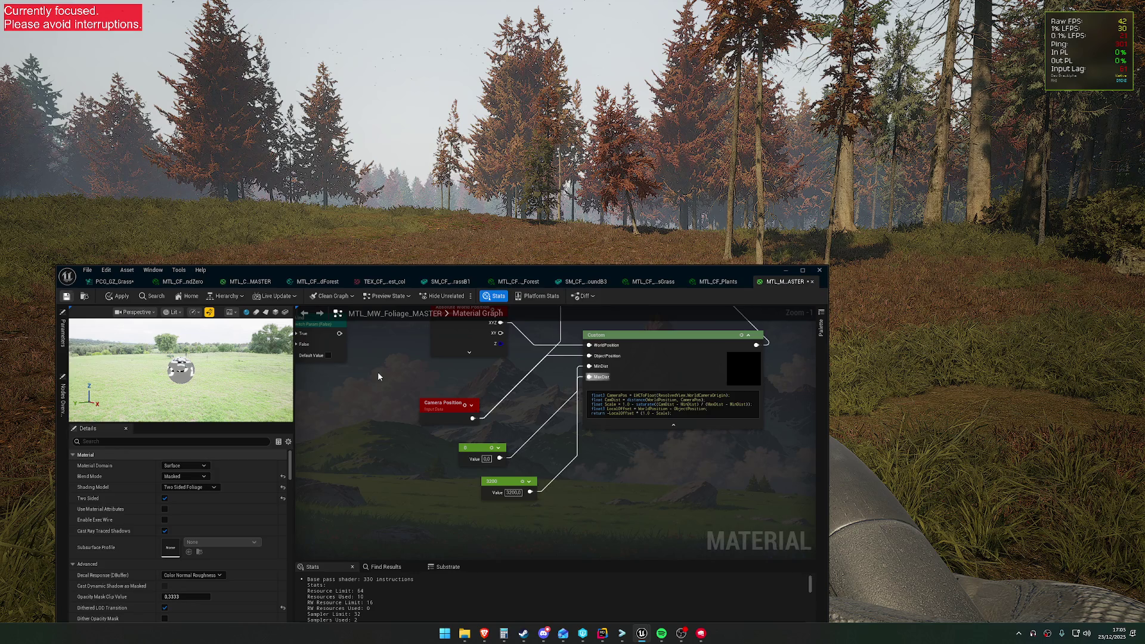
Save the foliage material and move its editor window lower on screen.
key("ctrl+s")
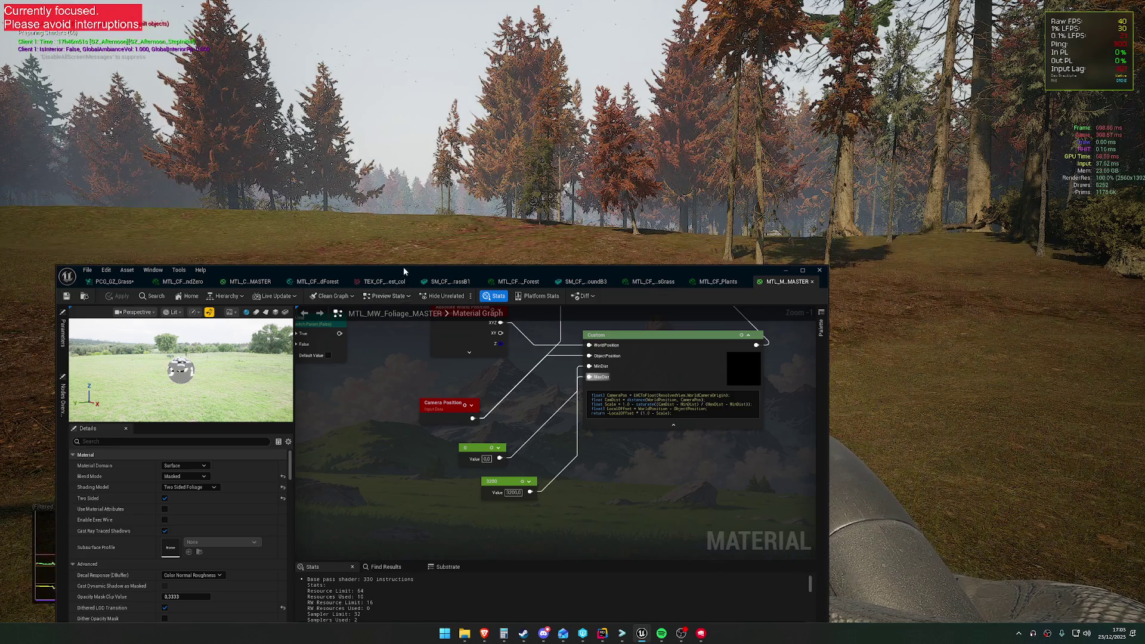
left_click_drag(403, 266, 435, 410)
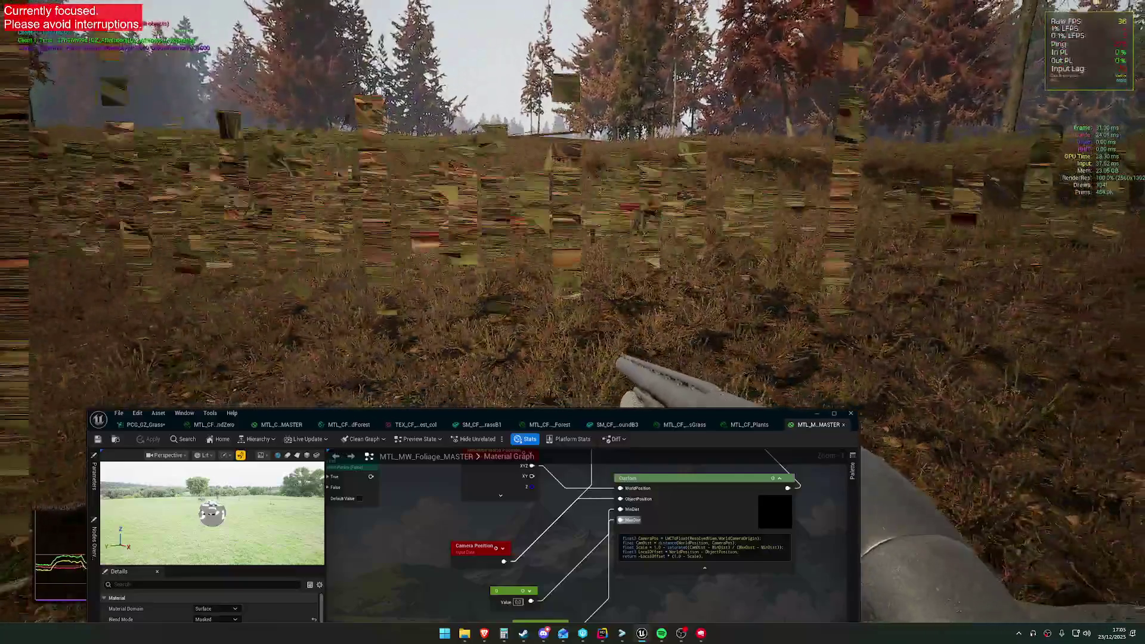
key("super")
key("super")
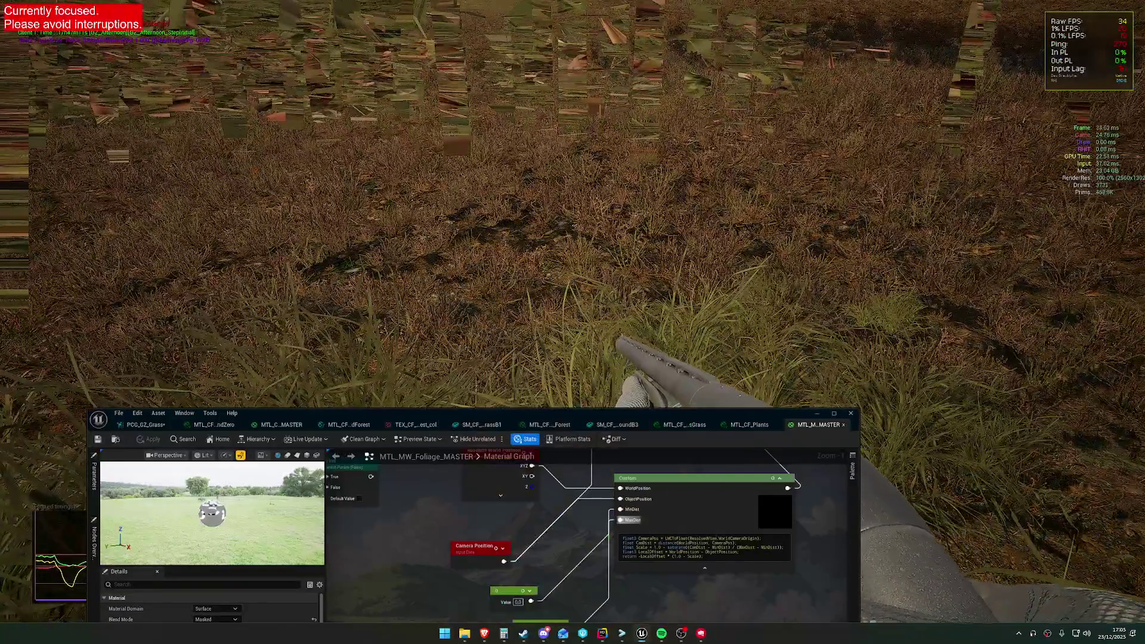
key("super")
key("super")
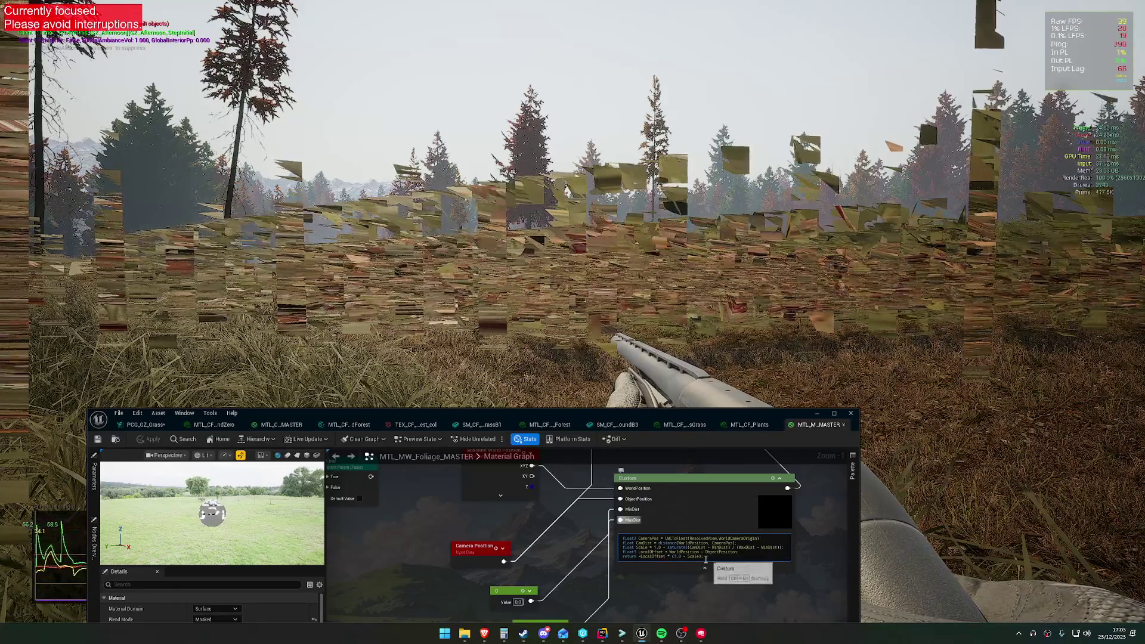
Change the return line to saturate(-LocalOffset * (1.0 - Scale)), apply it, and check the game.
left_click(641, 557)
type("- ")
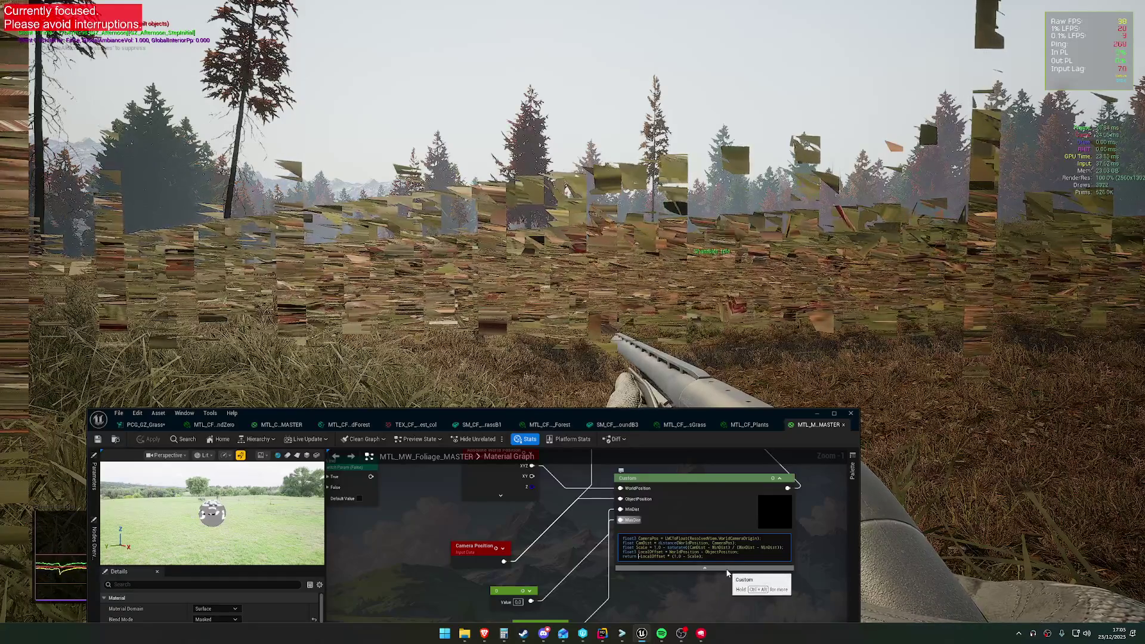
type("saturate(")
key("End")
key("Left")
type(")")
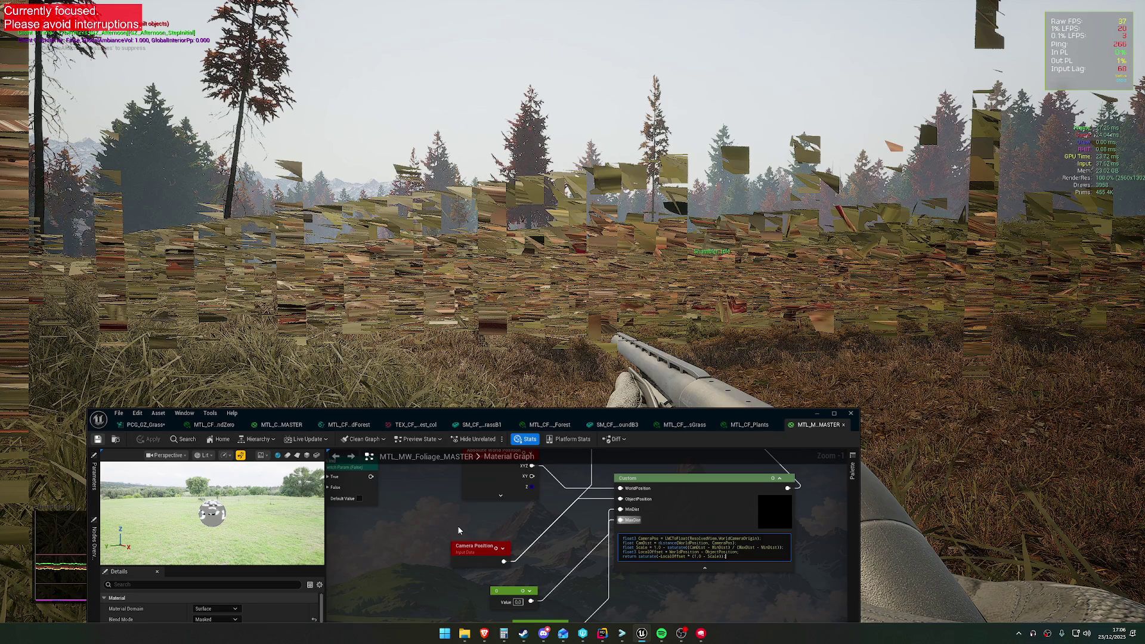
left_click(457, 524)
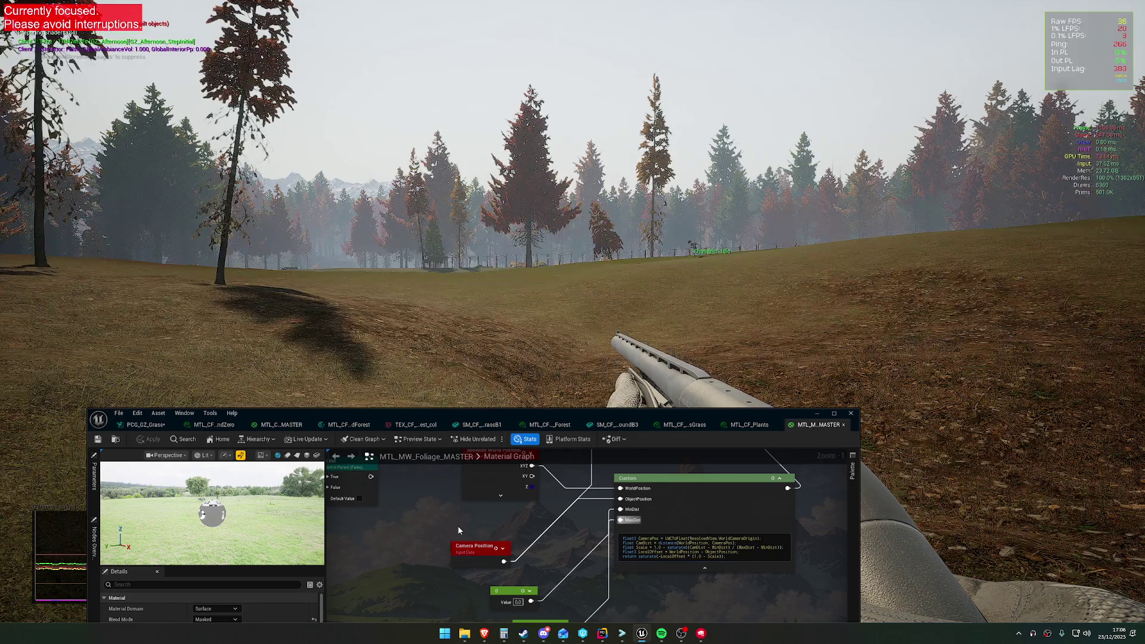
left_click(481, 315)
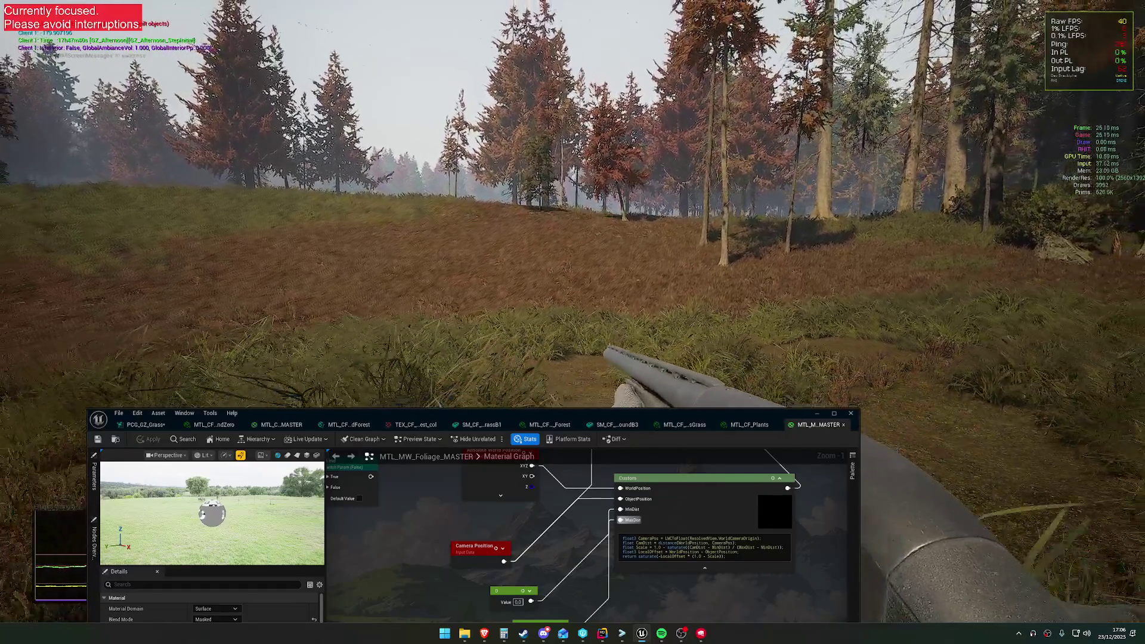
key("super")
key("super")
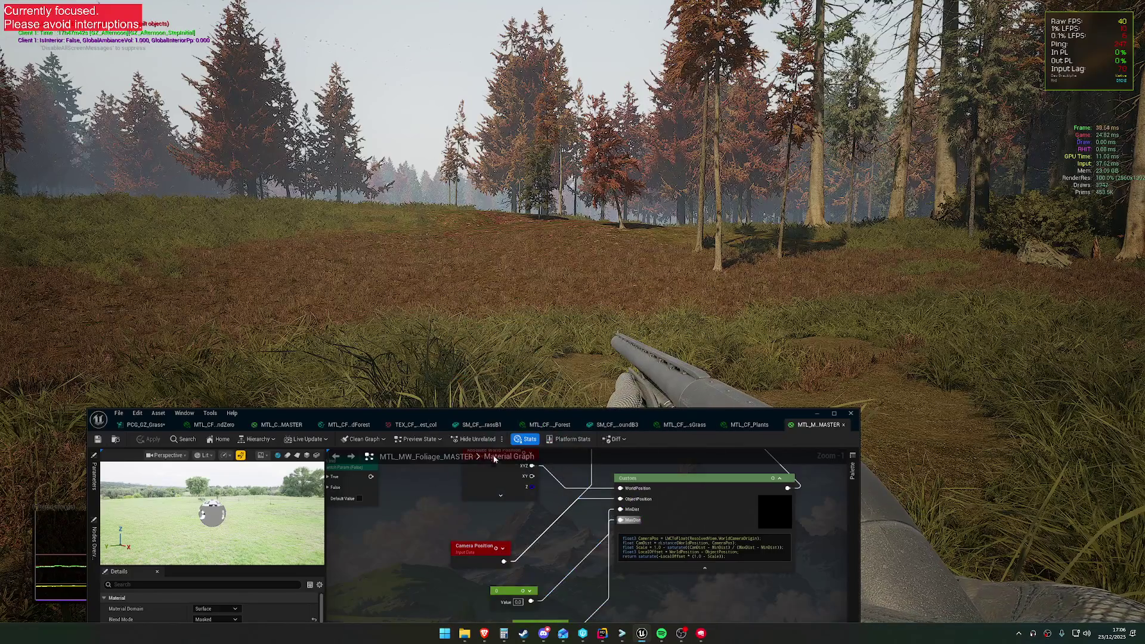
Maximize the material editor and delete the Custom node, its position inputs and the 3200 constant.
double_click(493, 412)
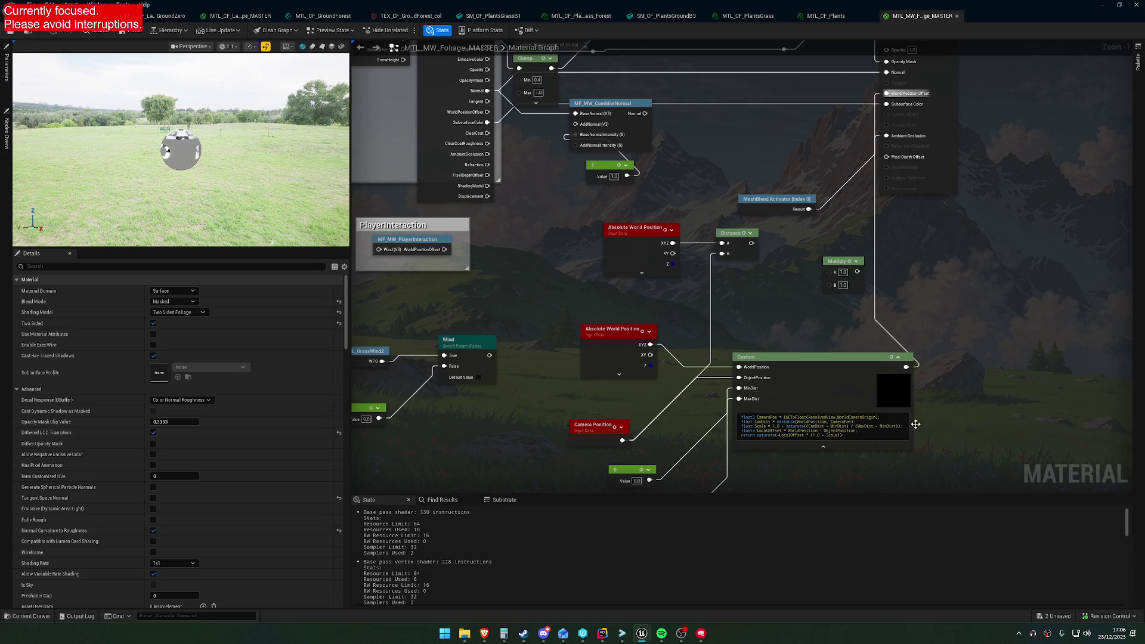
mouse_move(905, 470)
left_mouse_down()
mouse_move(952, 456)
mouse_move(545, 293)
left_mouse_up()
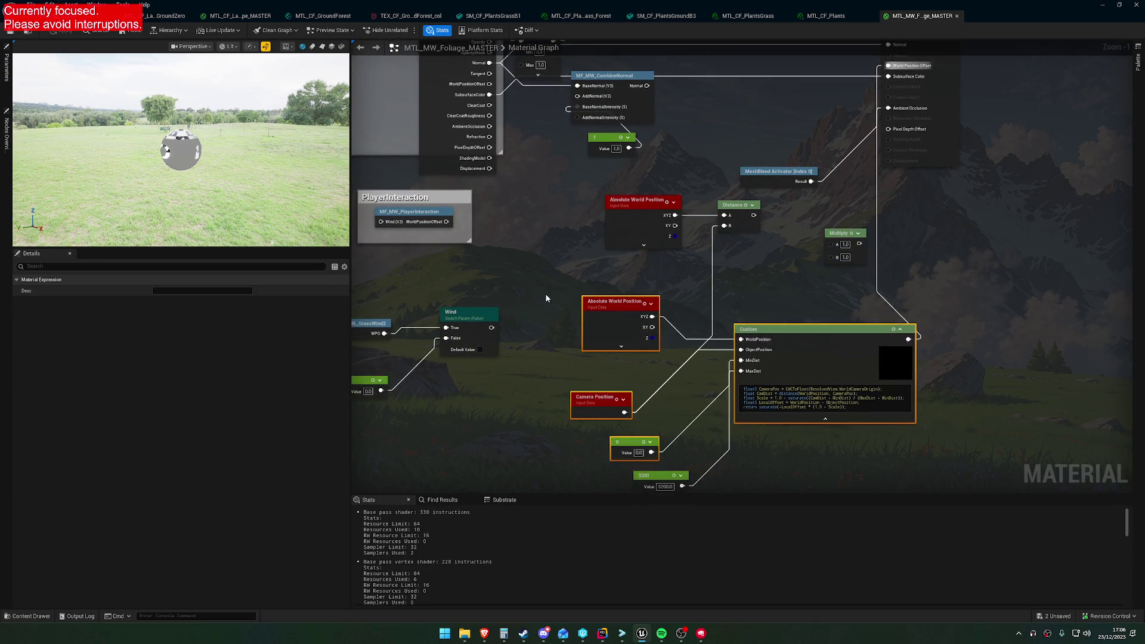
key("Delete")
left_click_drag(639, 353, 745, 483)
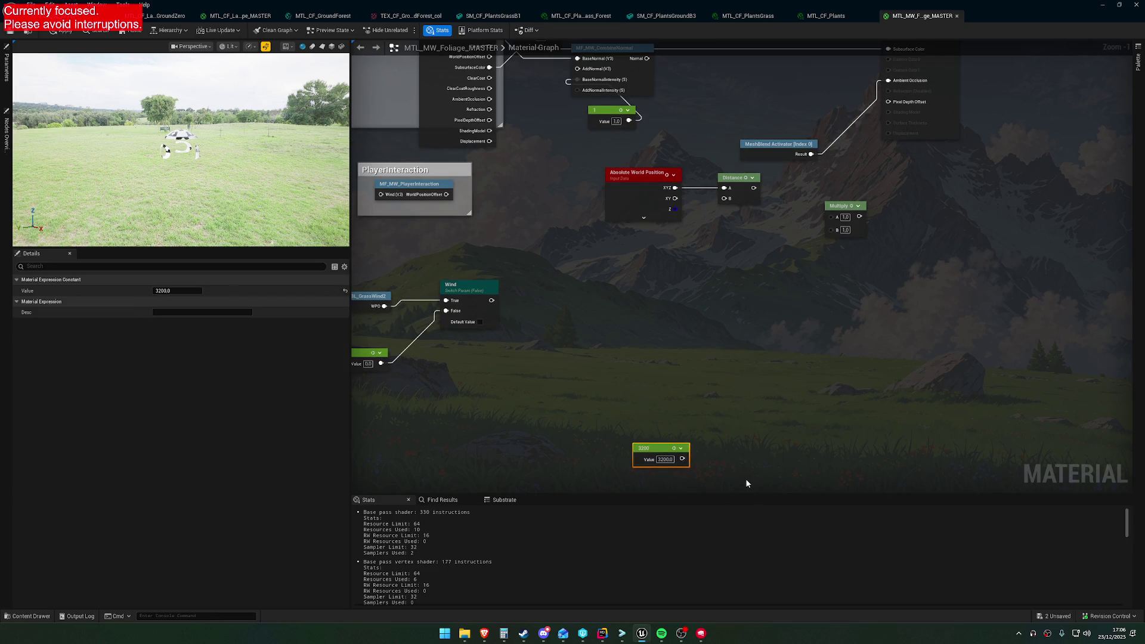
key("Delete")
mouse_move(510, 402)
left_mouse_down()
mouse_move(739, 356)
mouse_move(792, 325)
mouse_move(907, 141)
left_mouse_up()
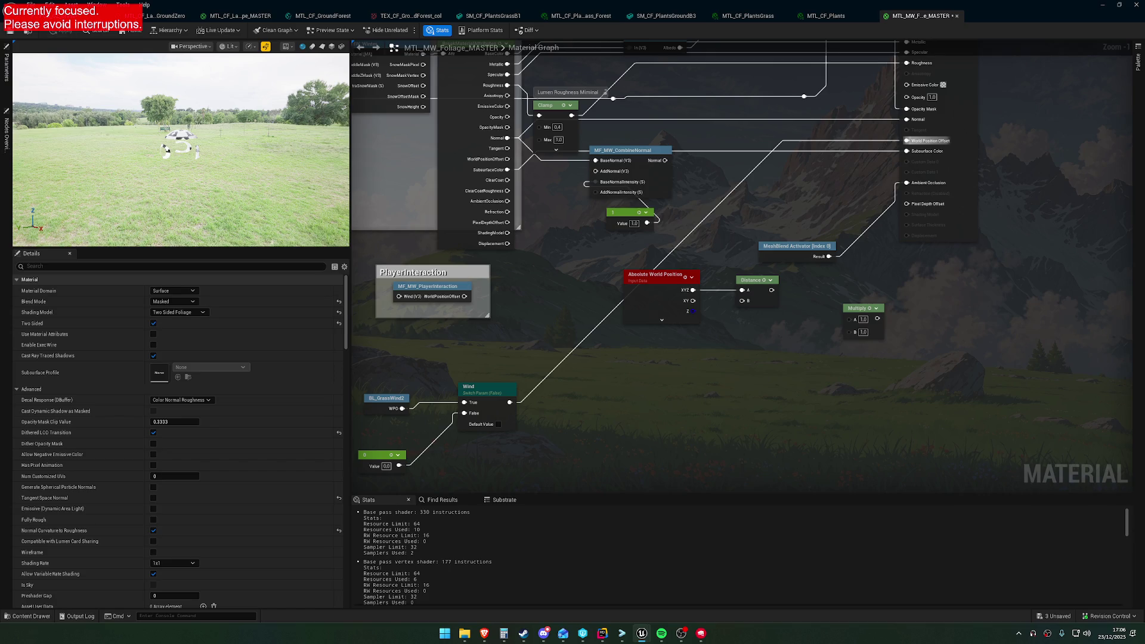
left_click(484, 633)
Look over the meadow grass in the running game, then exit full-screen play to the level editor.
left_click(1111, 5)
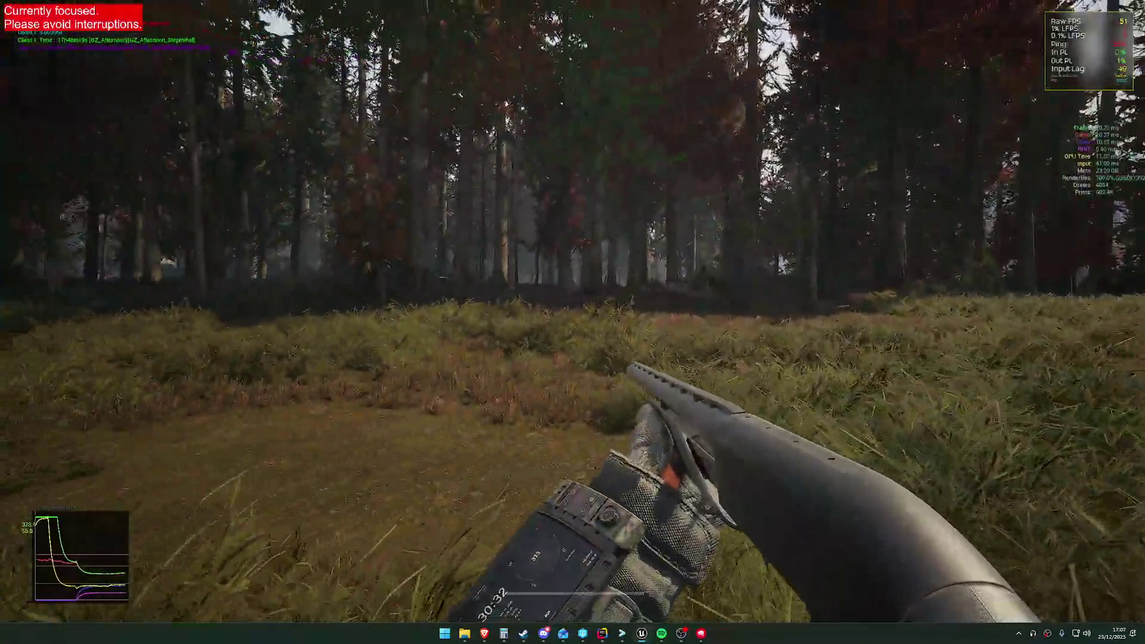
key("shift+w")
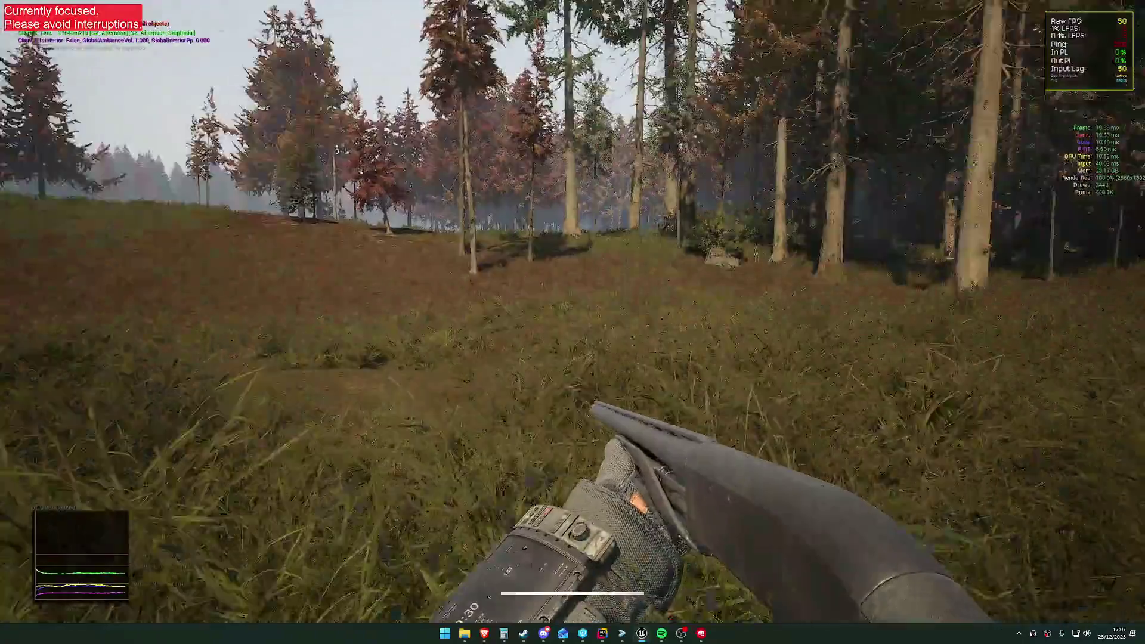
key("super")
key("Escape")
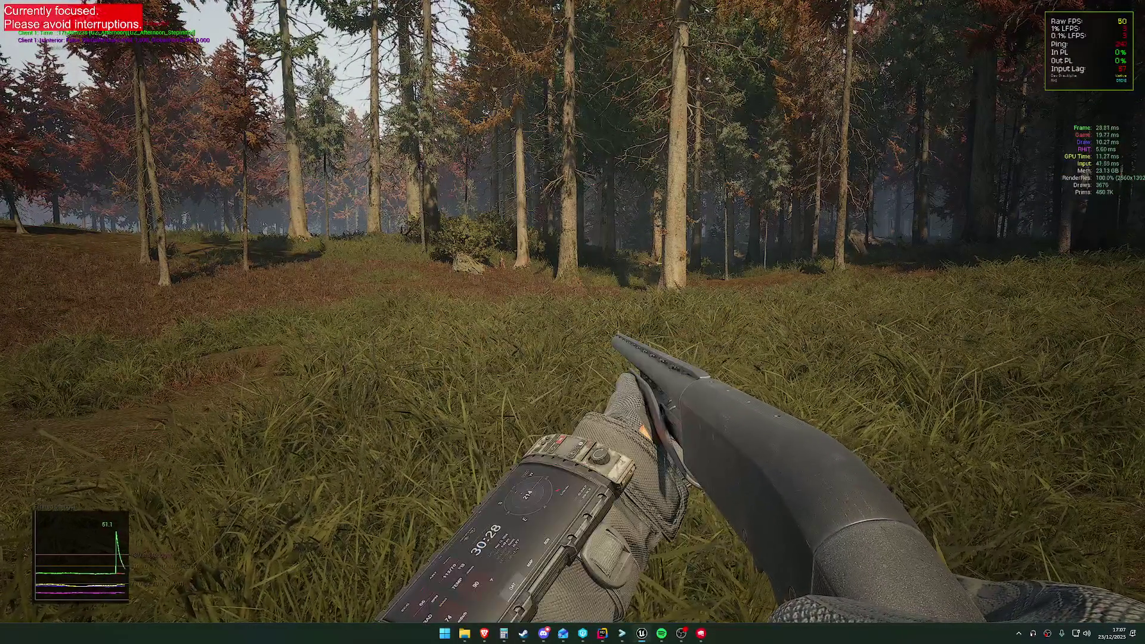
mouse_move(642, 633)
left_click(696, 601)
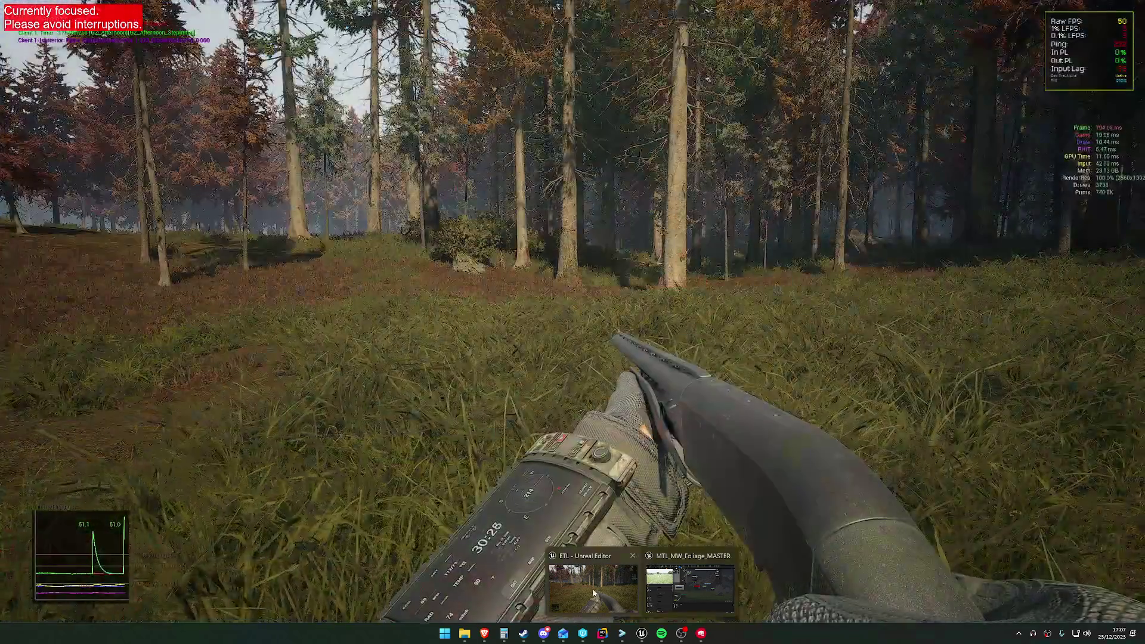
left_click(593, 587)
key("F11")
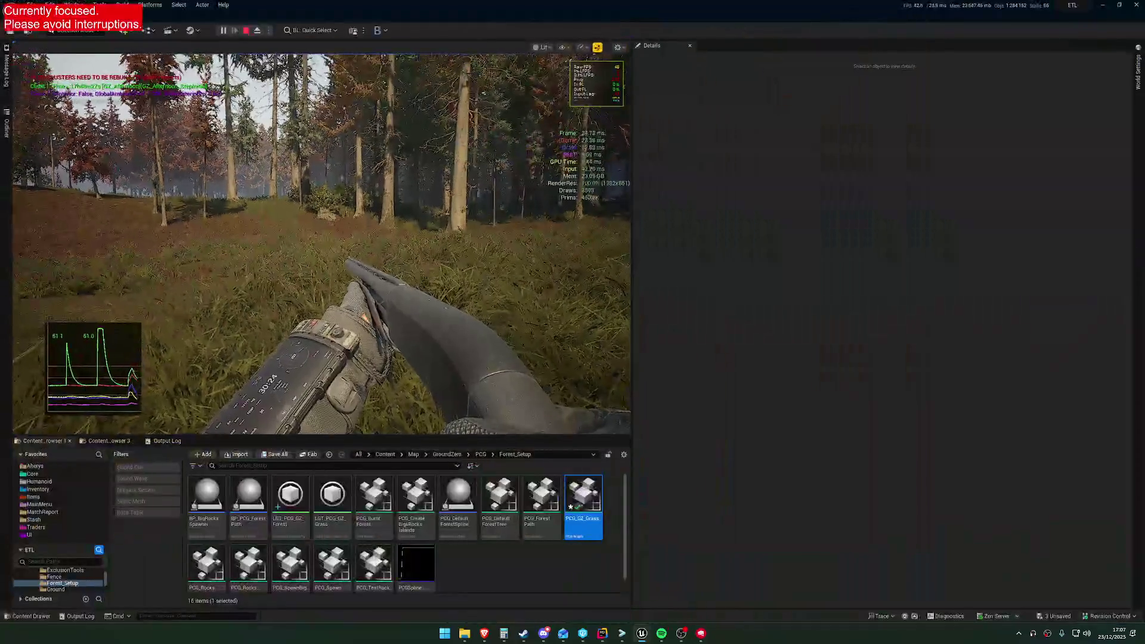
key("super")
key("Escape")
mouse_move(641, 632)
left_click(695, 592)
left_click(695, 593)
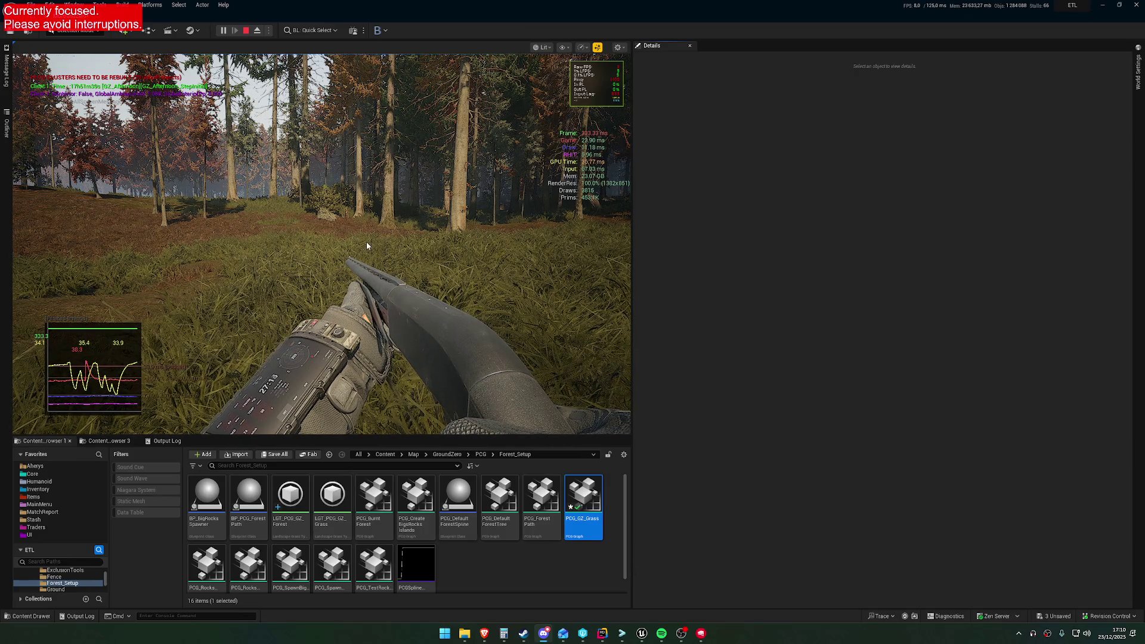
left_click(374, 281)
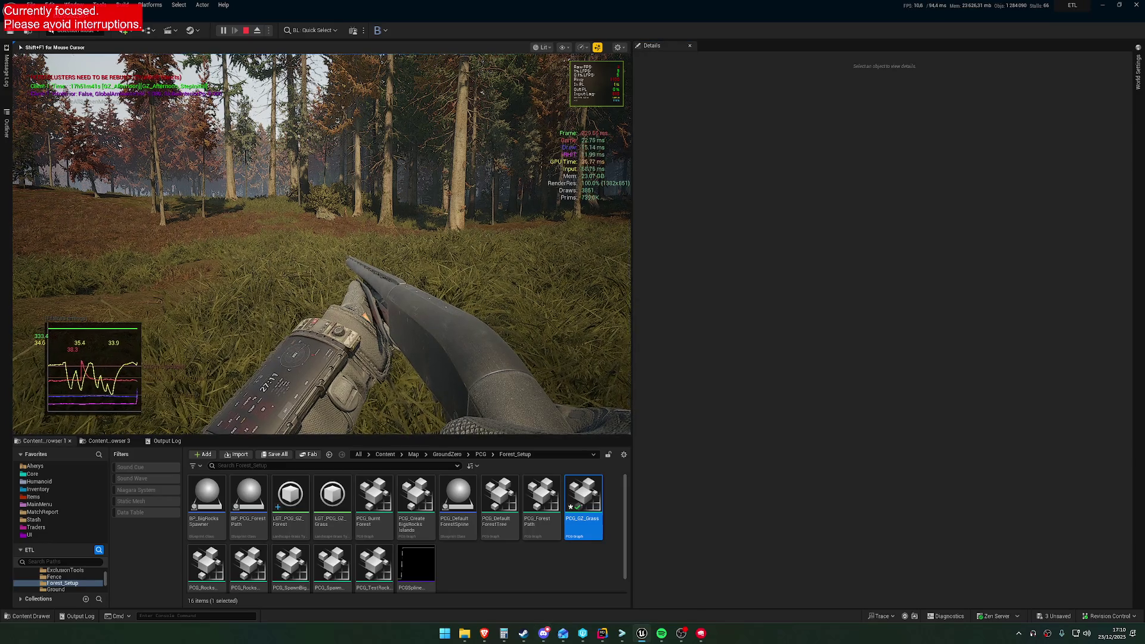
key("shift+F1")
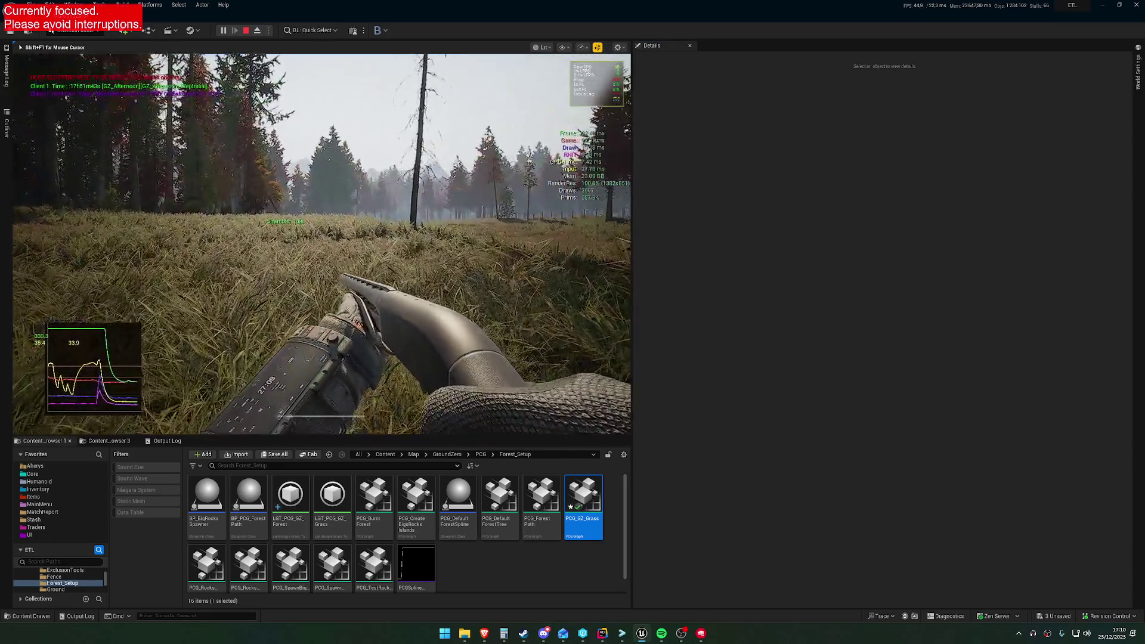
Open PCG_GZ_Grass, scroll through its generated HLSL source, then close that window.
double_click(576, 516)
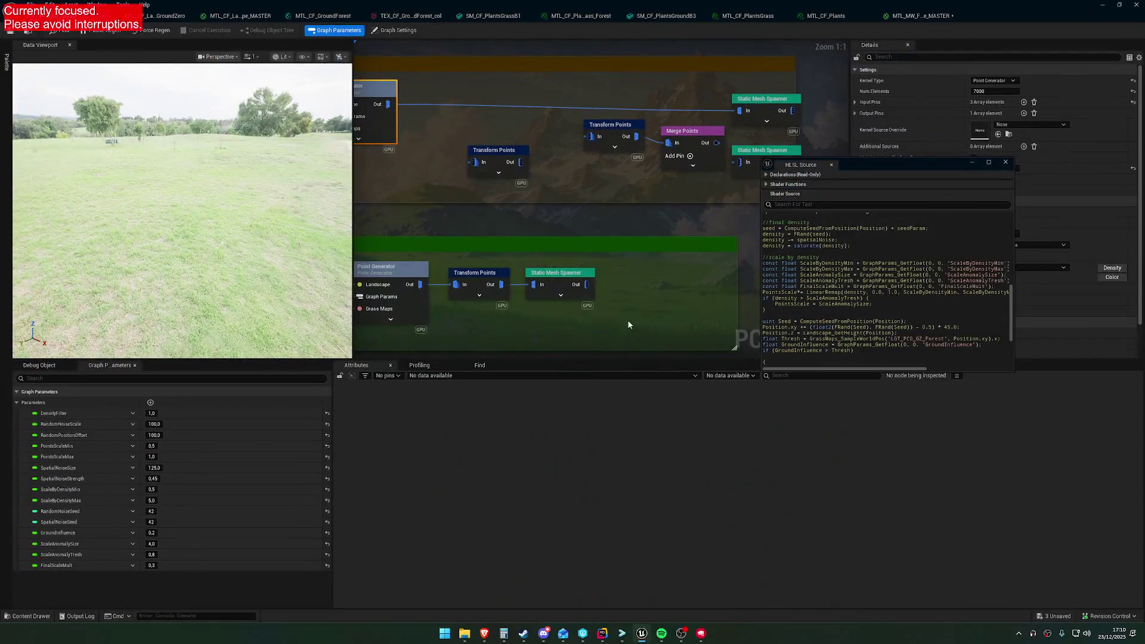
left_click_drag(829, 174, 627, 136)
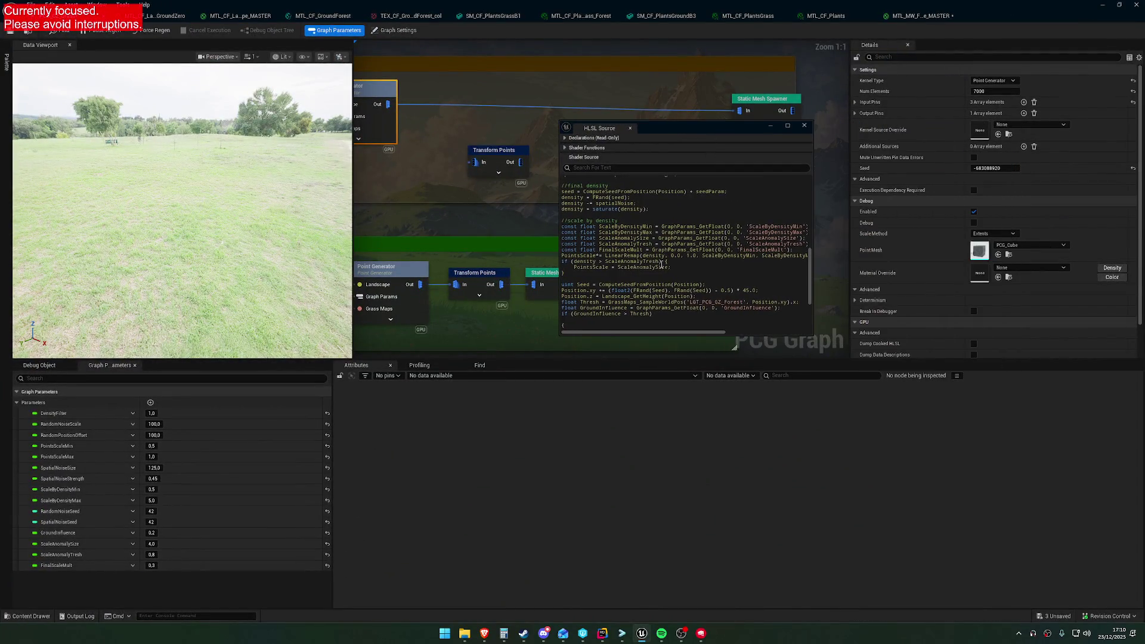
scroll(640, 284, "down", 3)
scroll(640, 284, "up", 3)
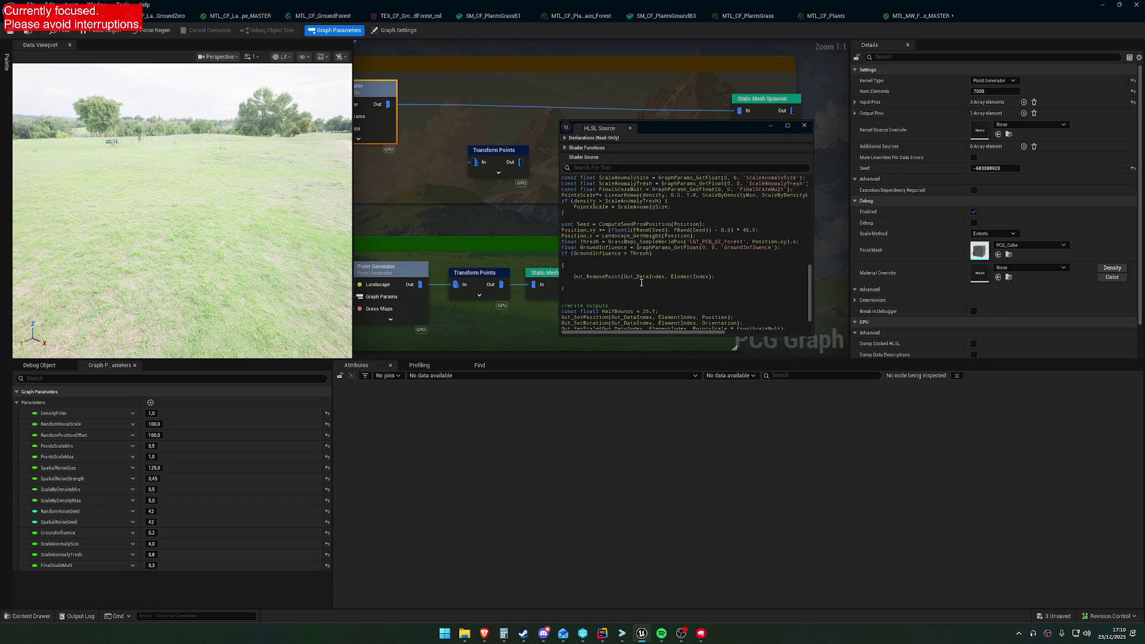
left_click(804, 127)
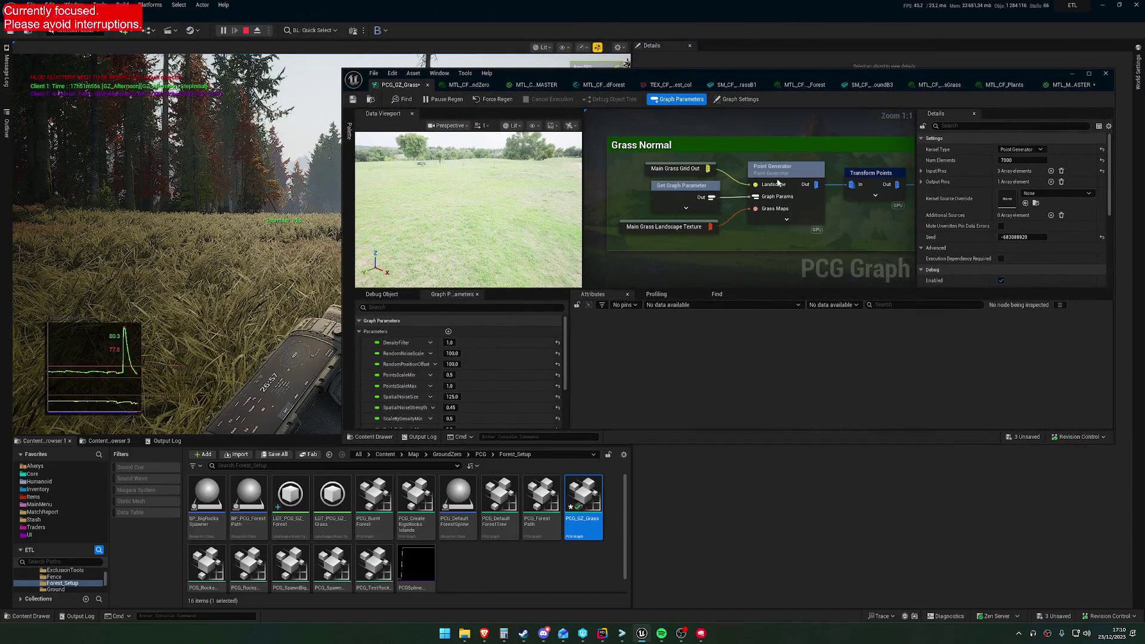
Show the HLSL Source for the Grass Normal point generator and move the graph editor aside.
left_click(756, 174)
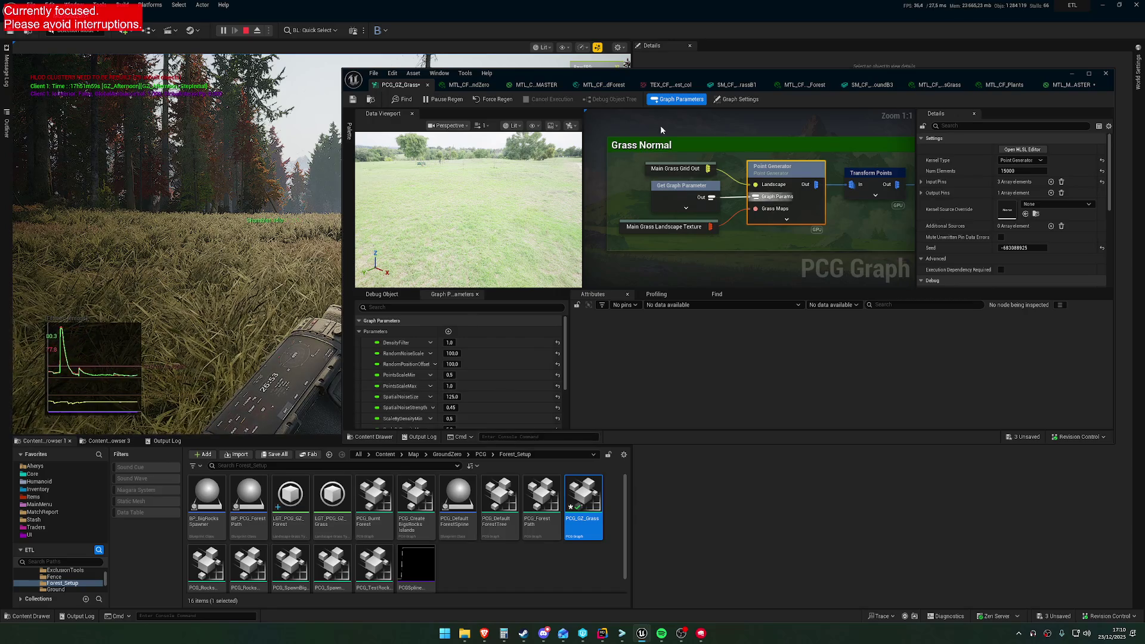
left_click(439, 73)
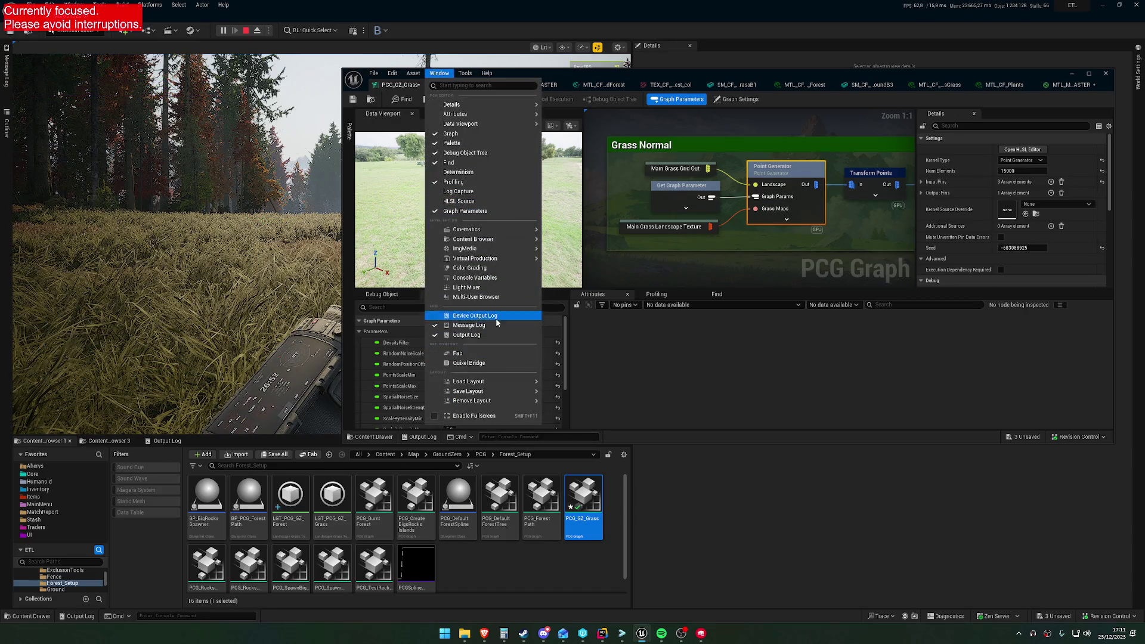
left_click(481, 204)
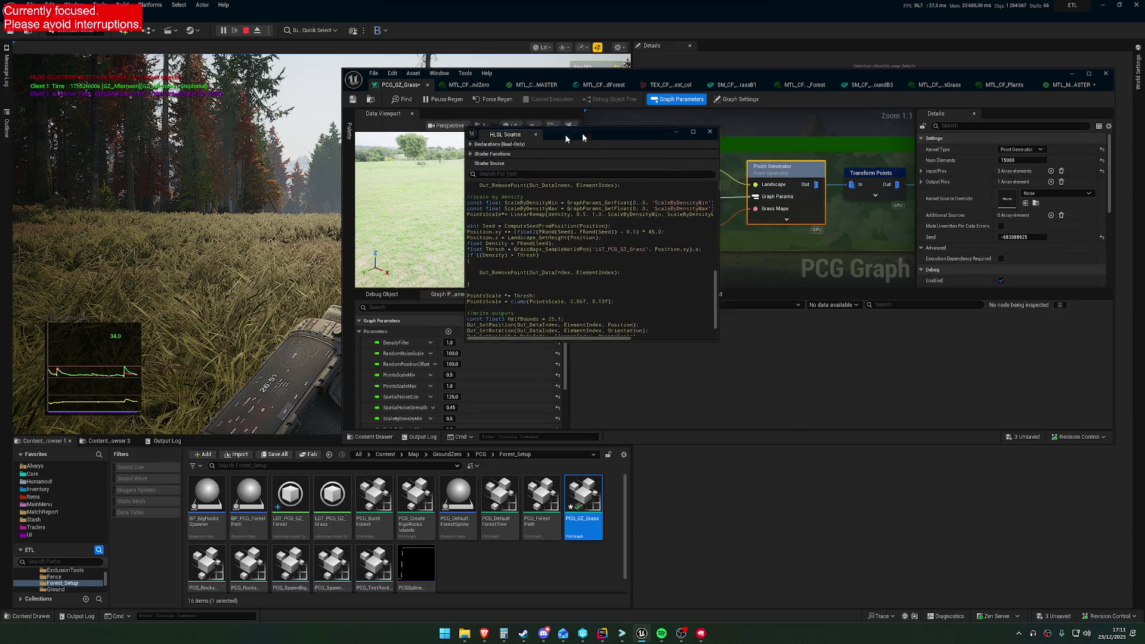
mouse_move(495, 80)
left_mouse_down()
mouse_move(1076, 179)
mouse_move(1144, 179)
left_mouse_up()
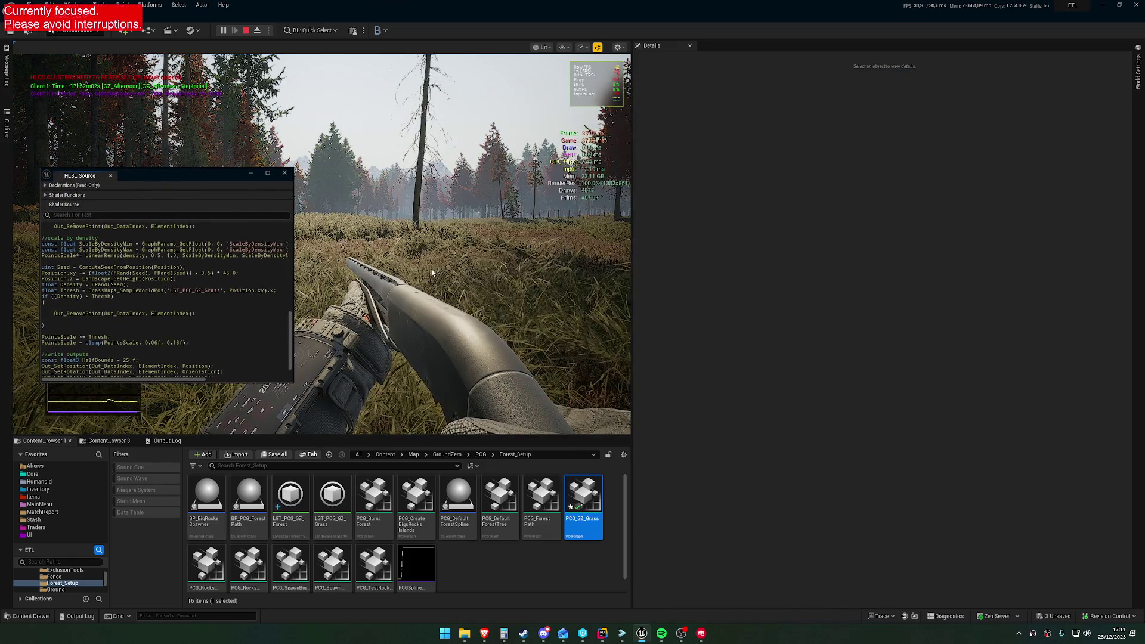
Enlarge the forest HLSL Source window and review its density < 0.3 check.
mouse_move(293, 381)
left_mouse_down()
mouse_move(376, 422)
mouse_move(504, 458)
left_mouse_up()
scroll(304, 344, "up", 10)
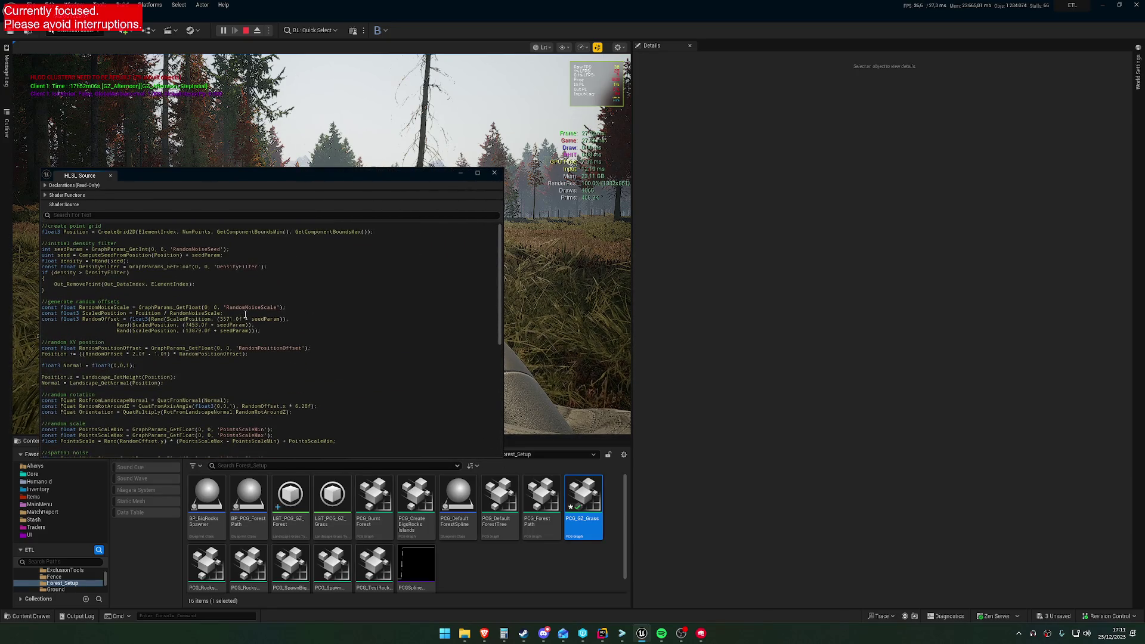
scroll(164, 344, "down", 8)
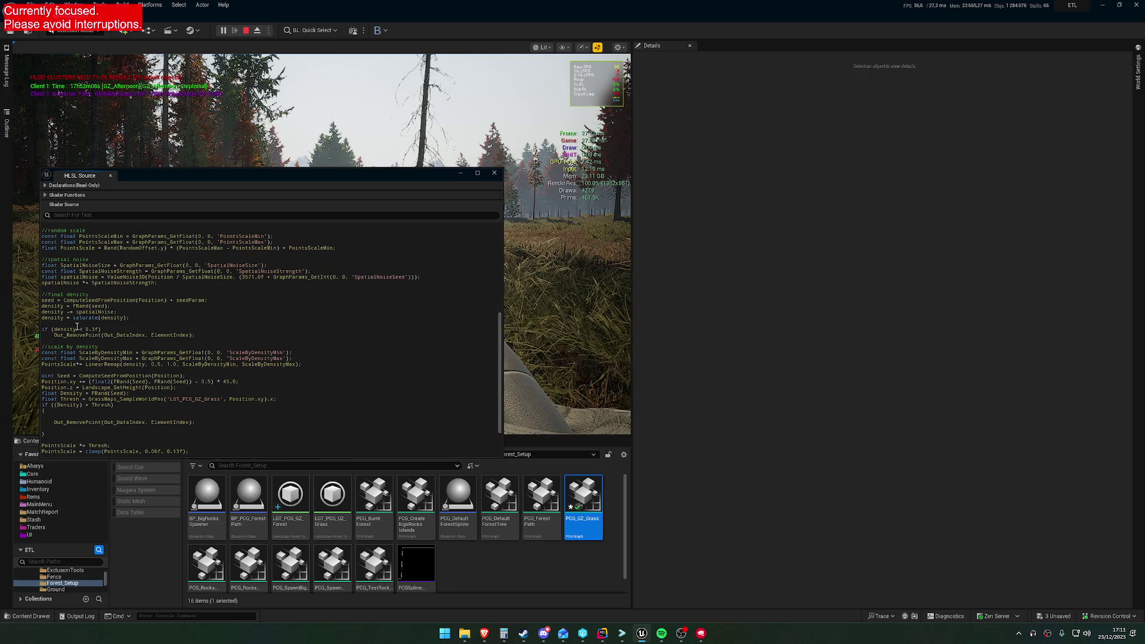
scroll(88, 335, "down", 1)
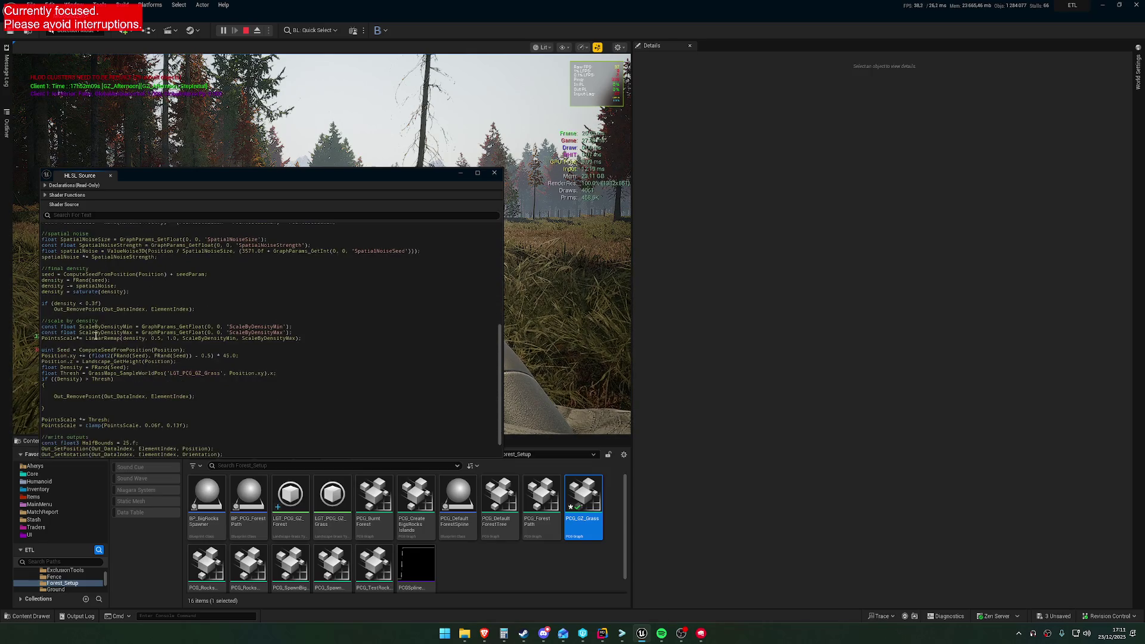
left_click(95, 304)
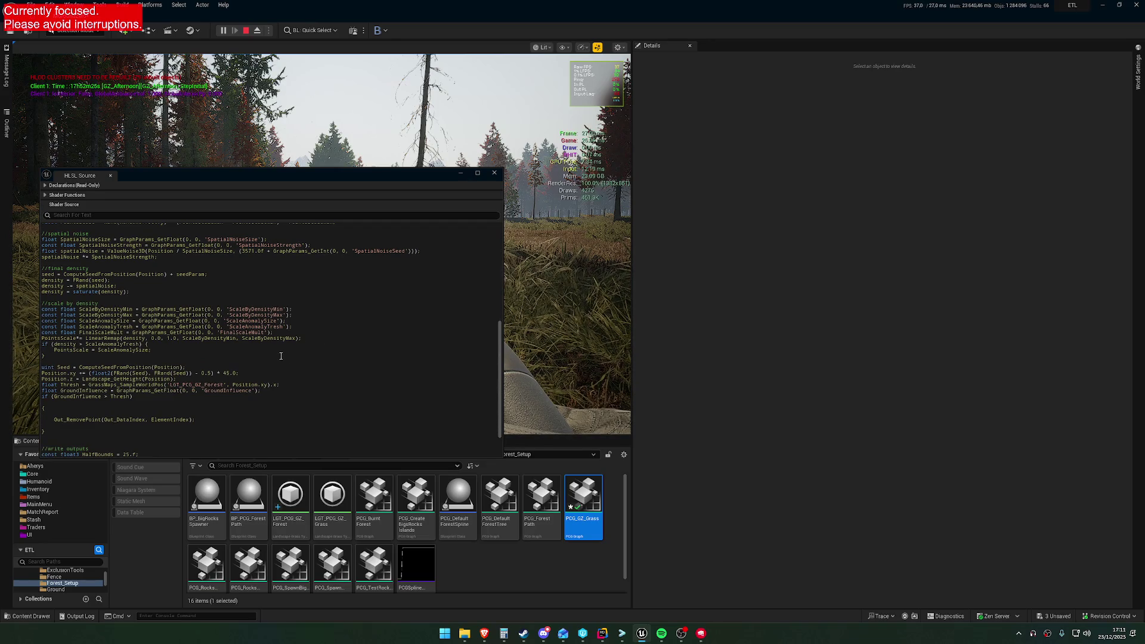
Copy the GroundInfluence parameter line and bring the Grass Normal HLSL Source forward.
scroll(272, 367, "down", 2)
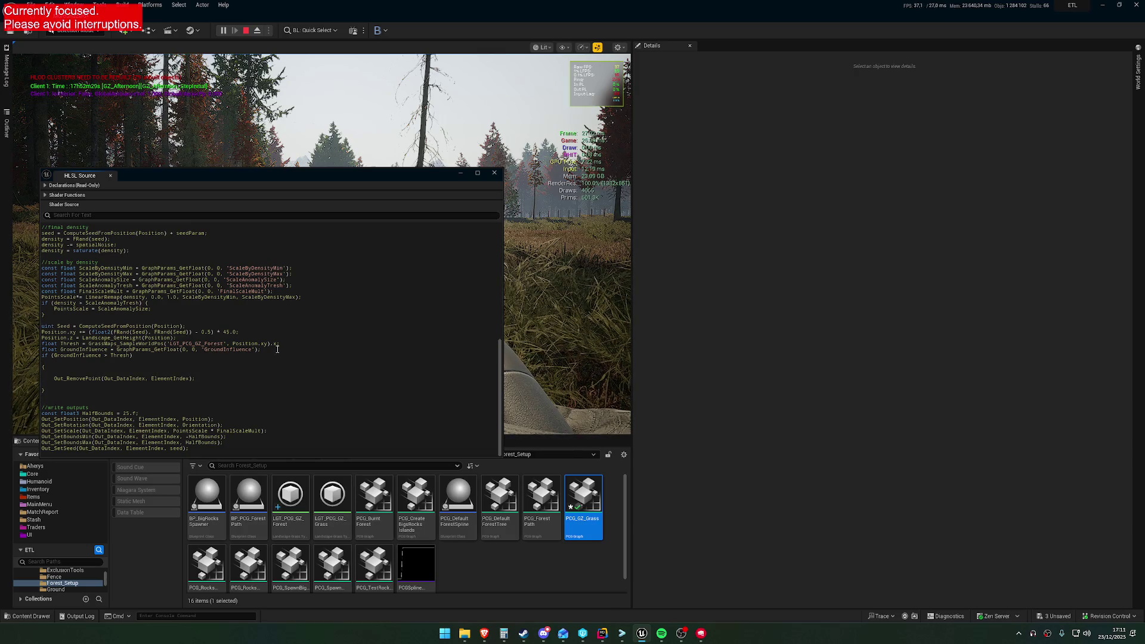
left_click_drag(42, 349, 261, 350)
key("ctrl+c")
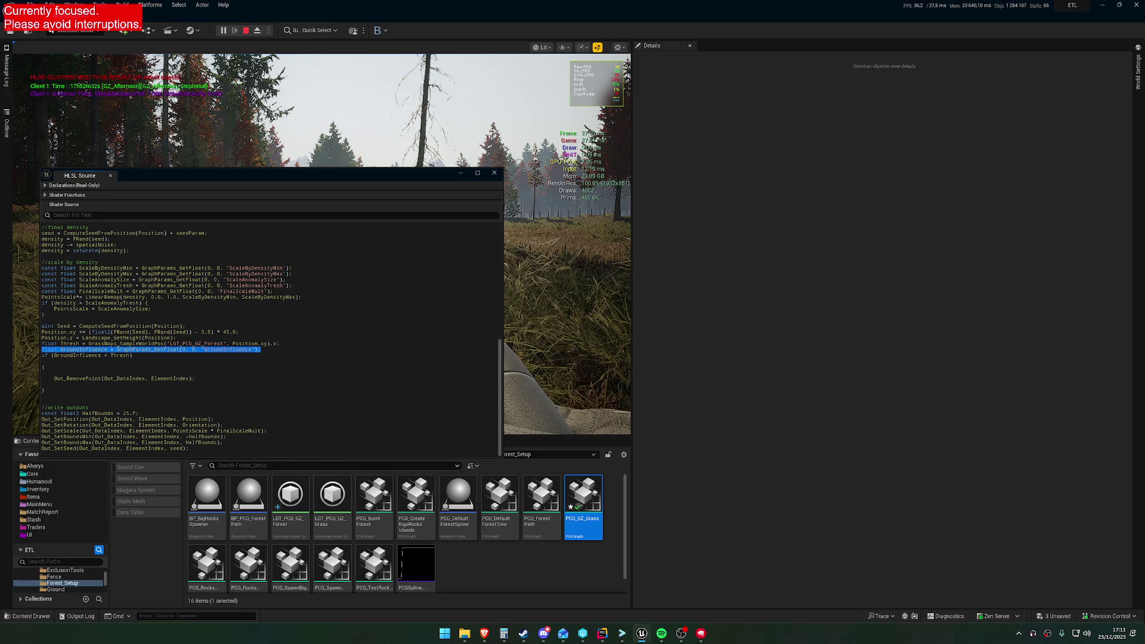
mouse_move(642, 633)
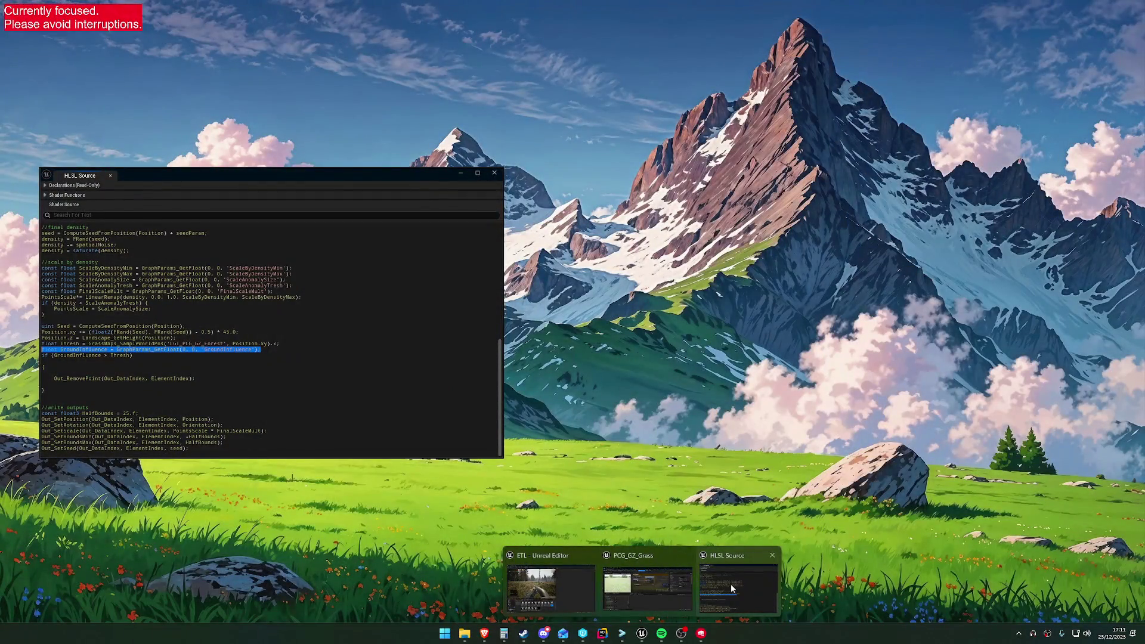
left_click(733, 588)
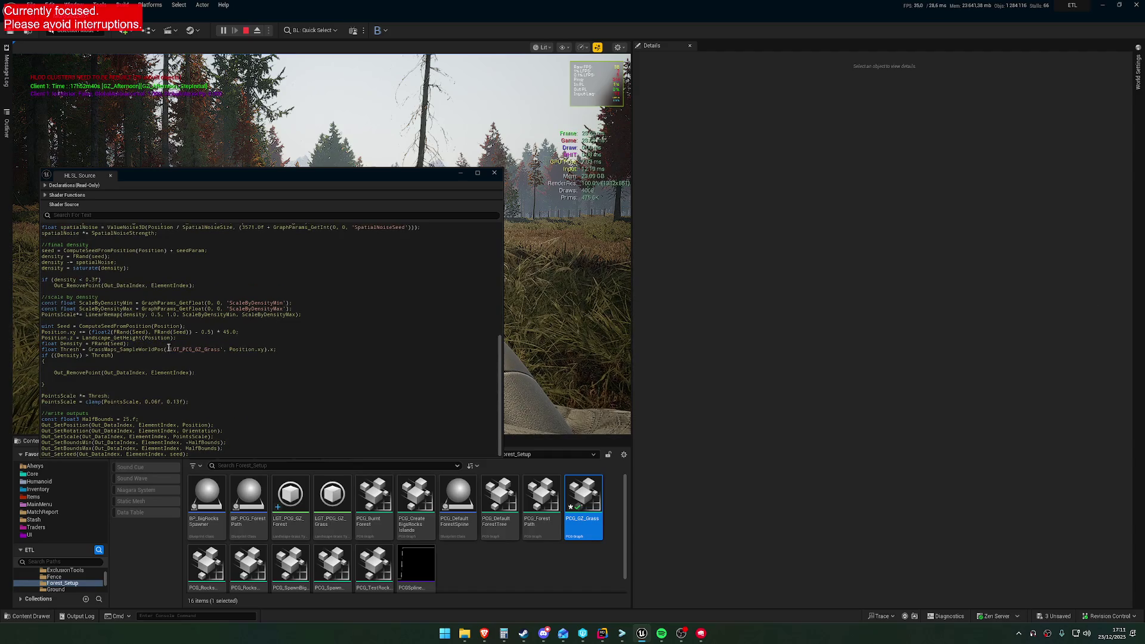
Paste the GroundInfluence line after Thresh and use GroundInfluence instead of Density in the if condition.
left_click(337, 310)
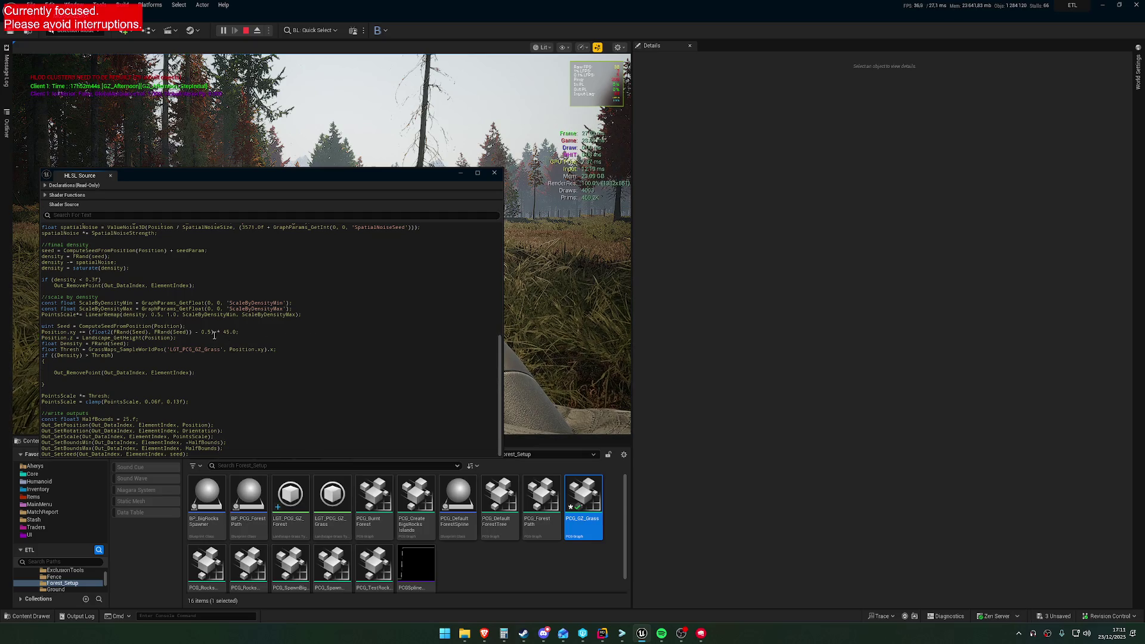
left_click(344, 350)
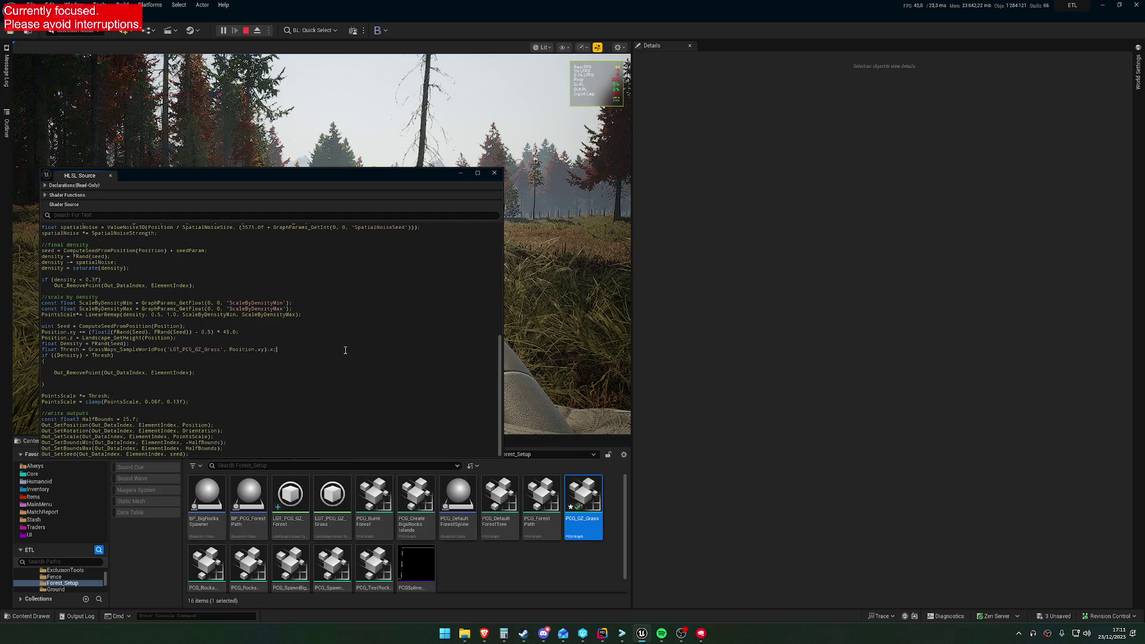
key("Return")
key("ctrl+v")
double_click(81, 356)
key("ctrl+c")
left_click_drag(82, 362, 65, 363)
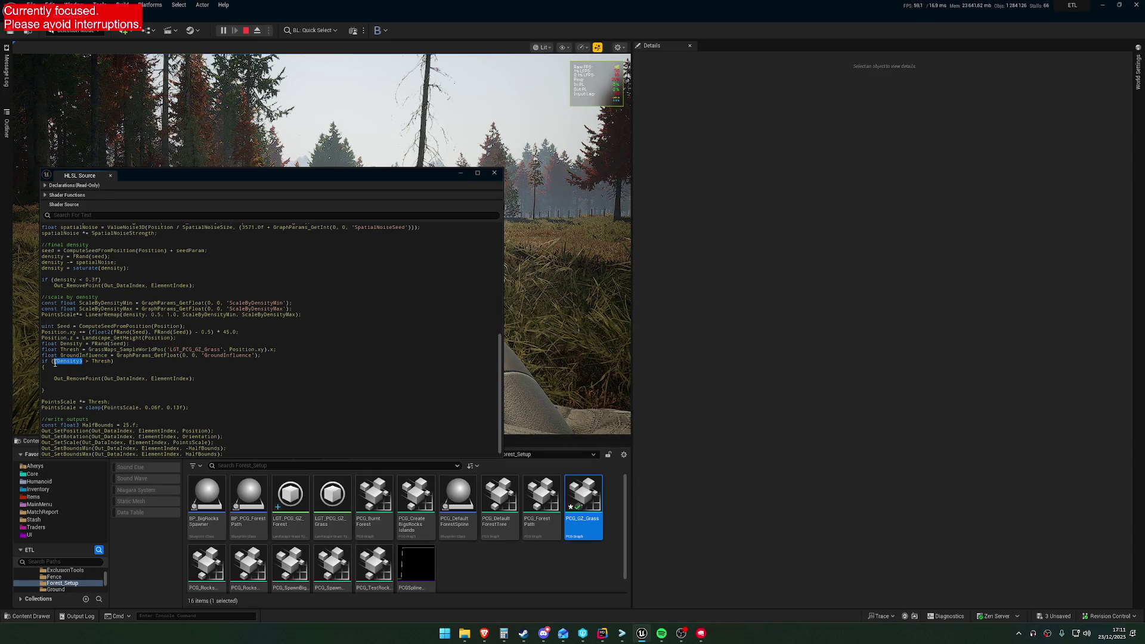
key("ctrl+v")
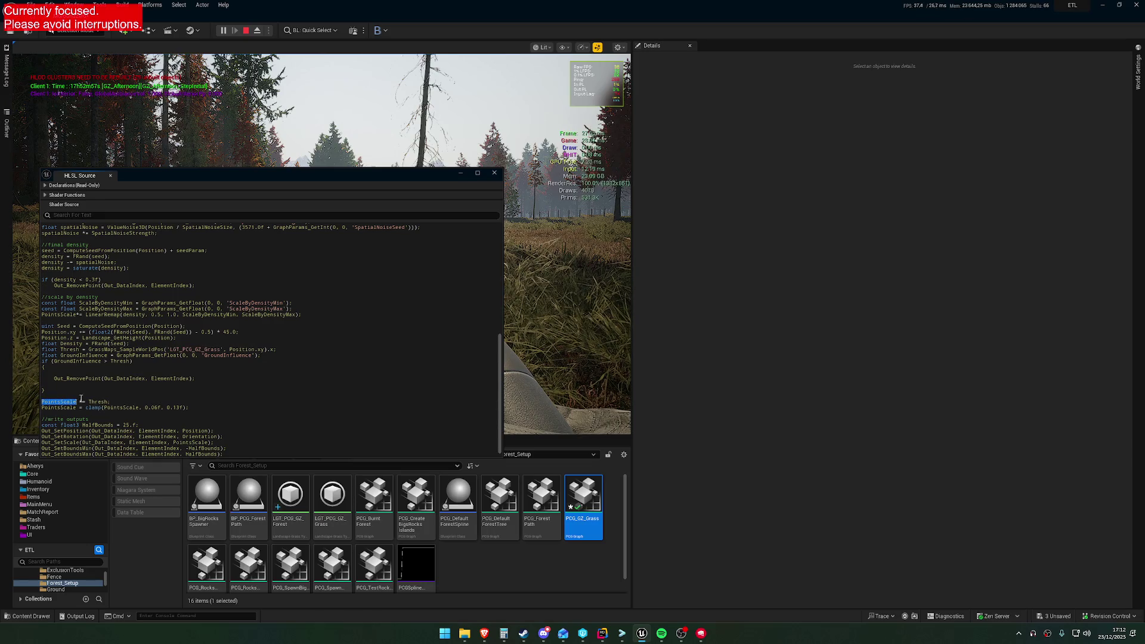
Delete the unused float Density = FRand(Seed) line and move the HLSL Source window lower.
left_click(214, 384)
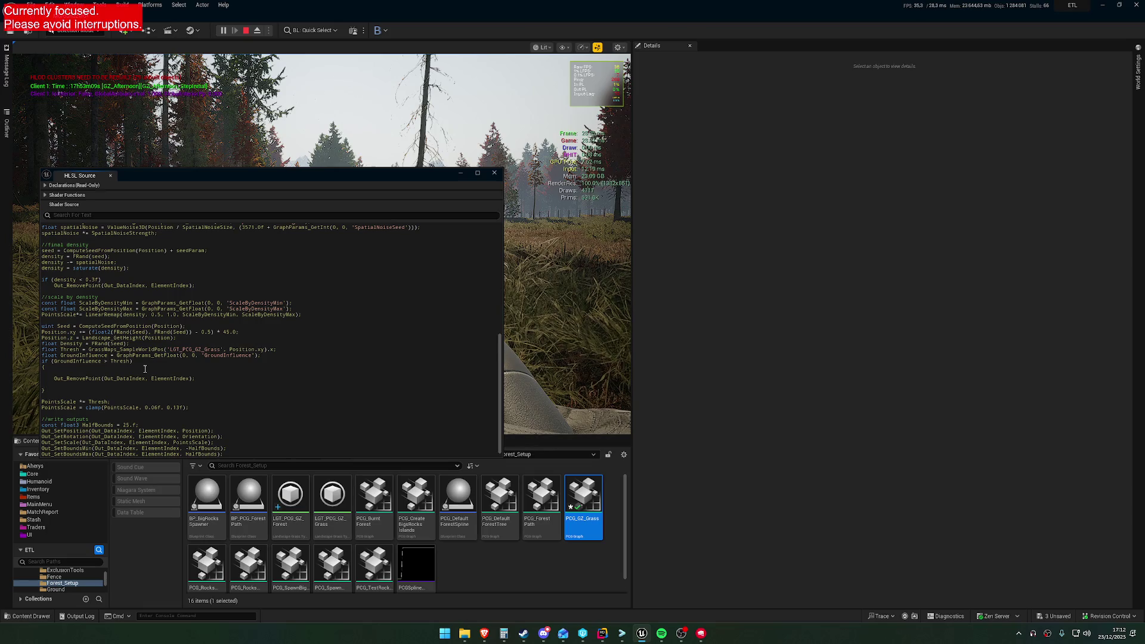
triple_click(135, 344)
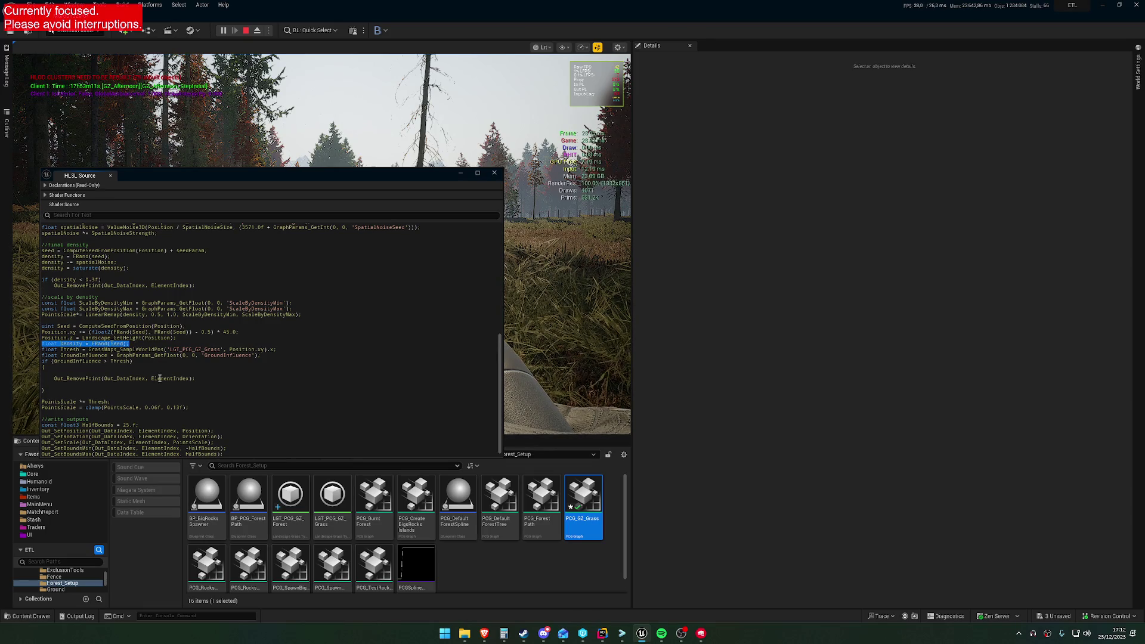
key("Delete")
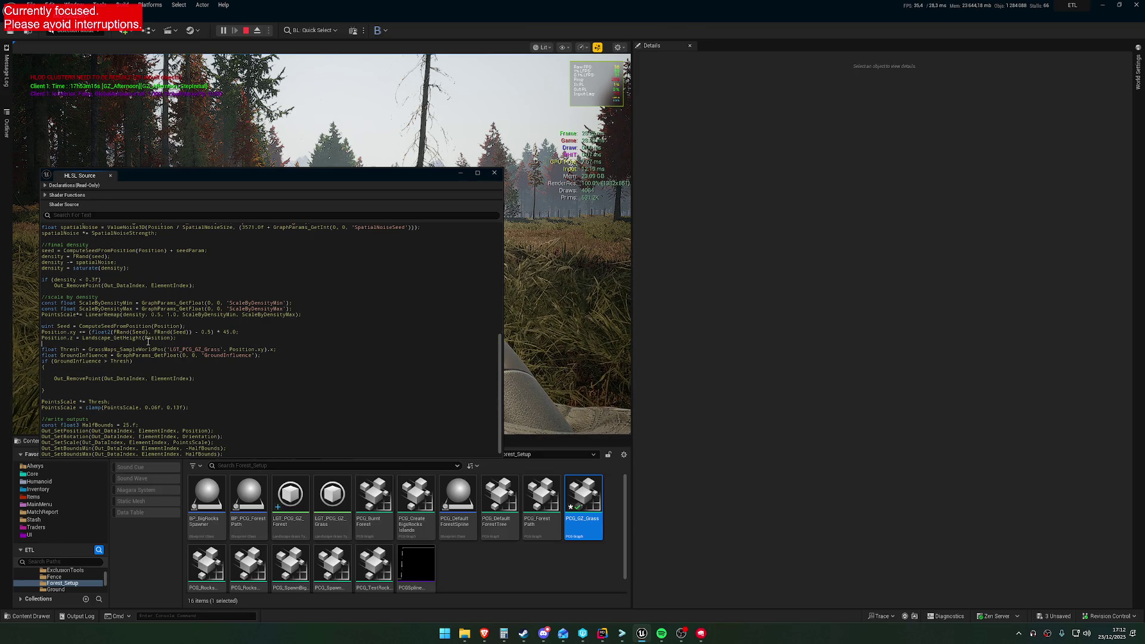
left_click(268, 354)
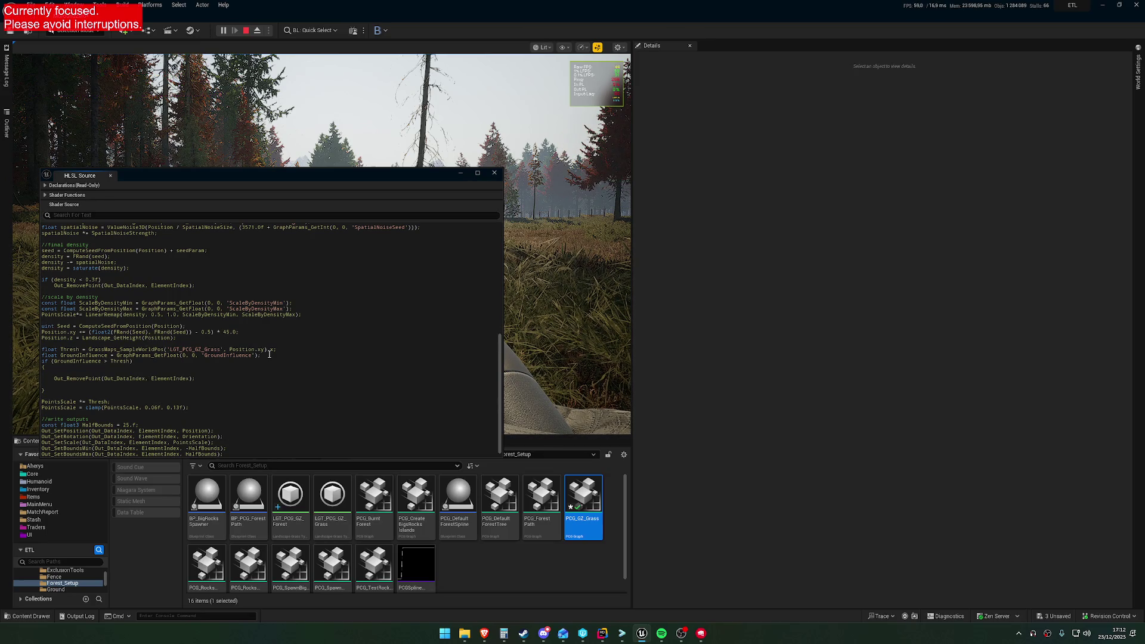
double_click(227, 355)
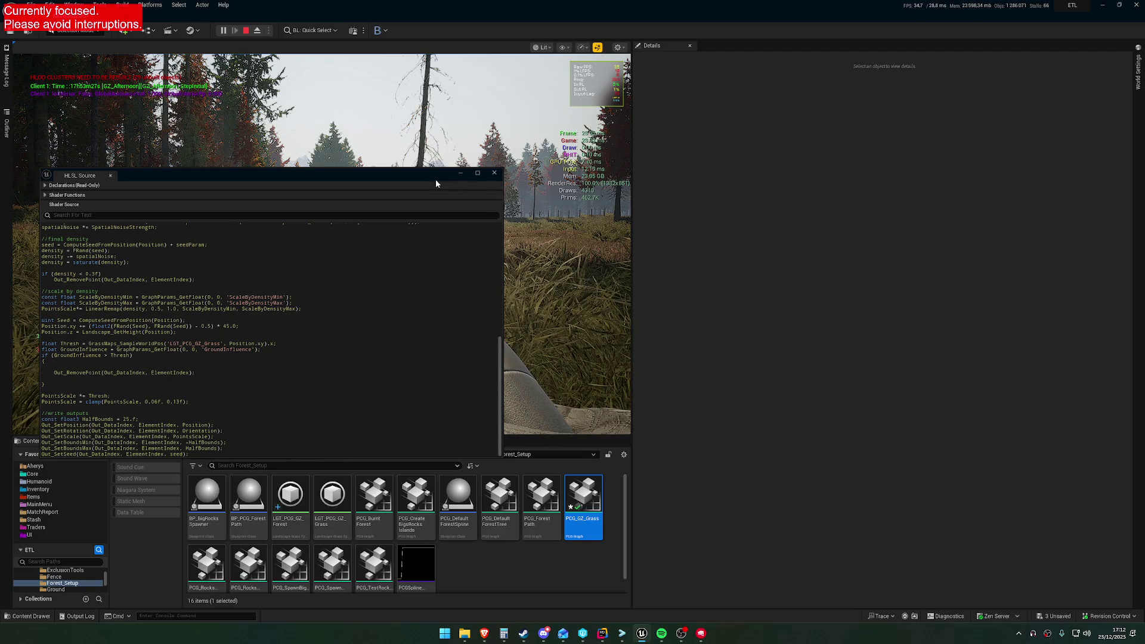
left_click_drag(435, 179, 491, 389)
left_click(491, 376)
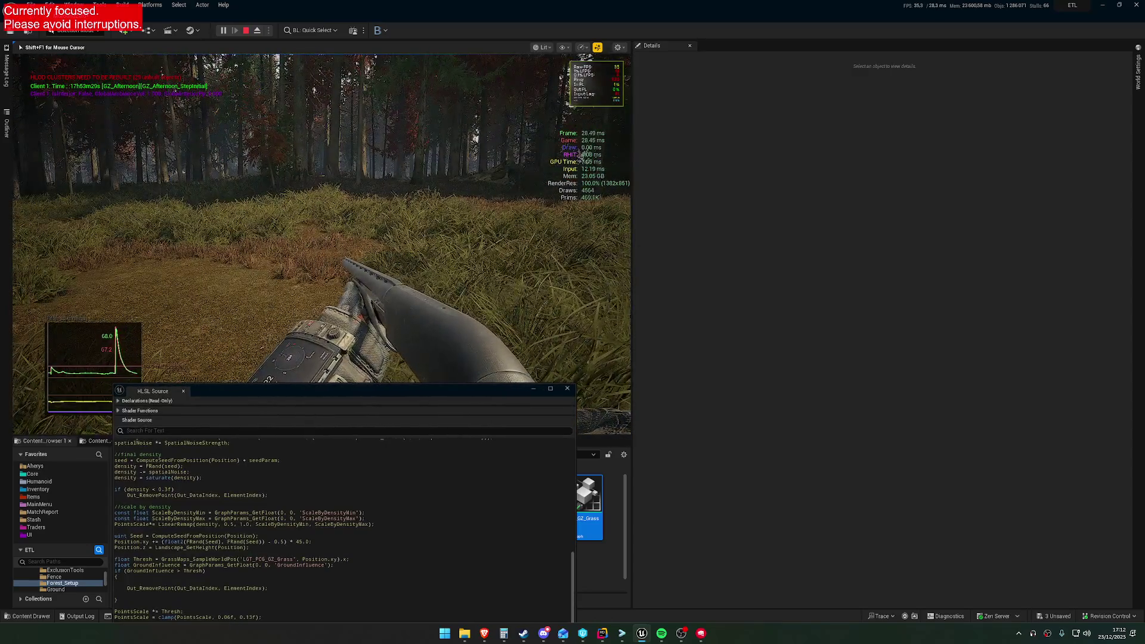
Dismiss the Start menu and snap the HLSL Source window to the right half with Win+Right.
key("super")
left_click(887, 363)
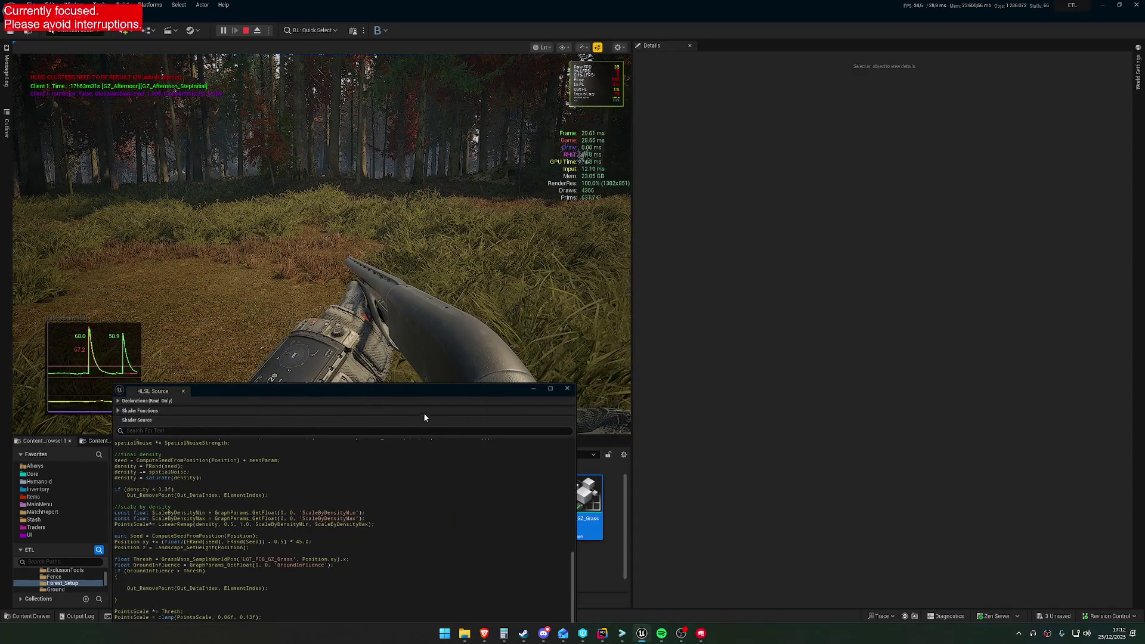
left_click_drag(436, 394, 573, 281)
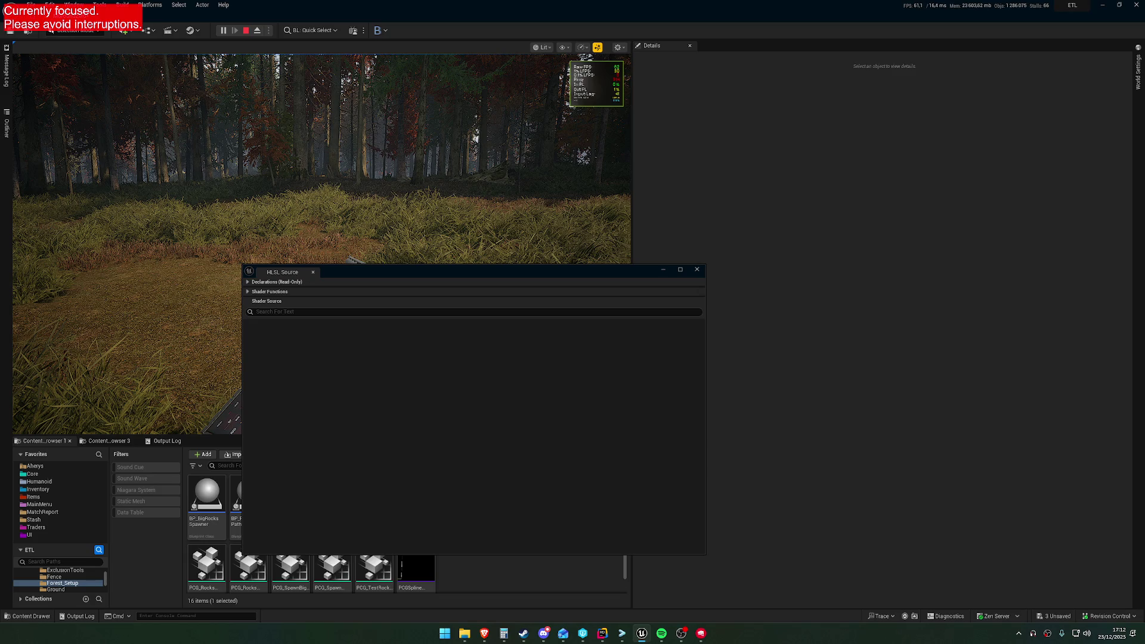
key("super+Right")
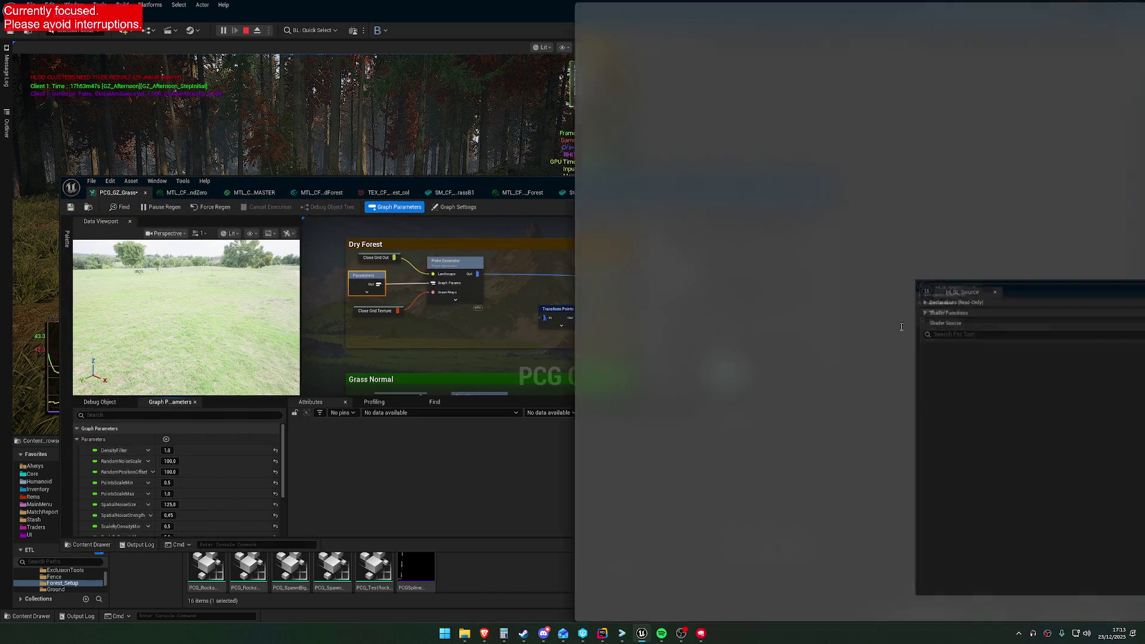
Fill the left half with the PCG_GZ_Grass editor, keeping the parameter source Current, and inspect Get Grass Parameter.
left_click(149, 167)
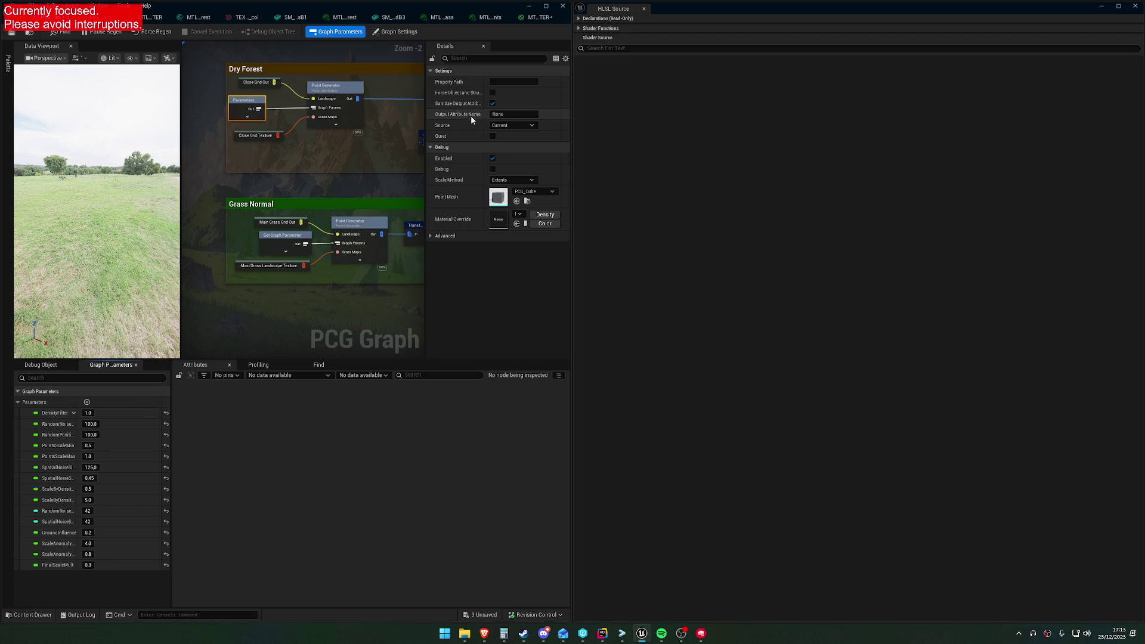
left_click(510, 126)
left_click(513, 127)
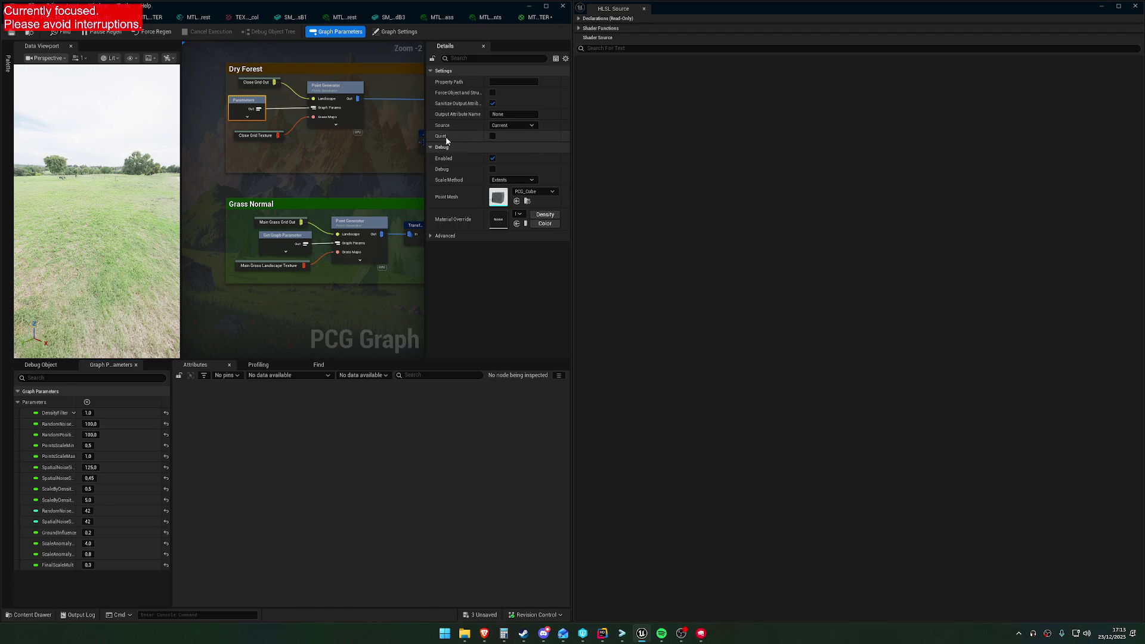
left_click(278, 236)
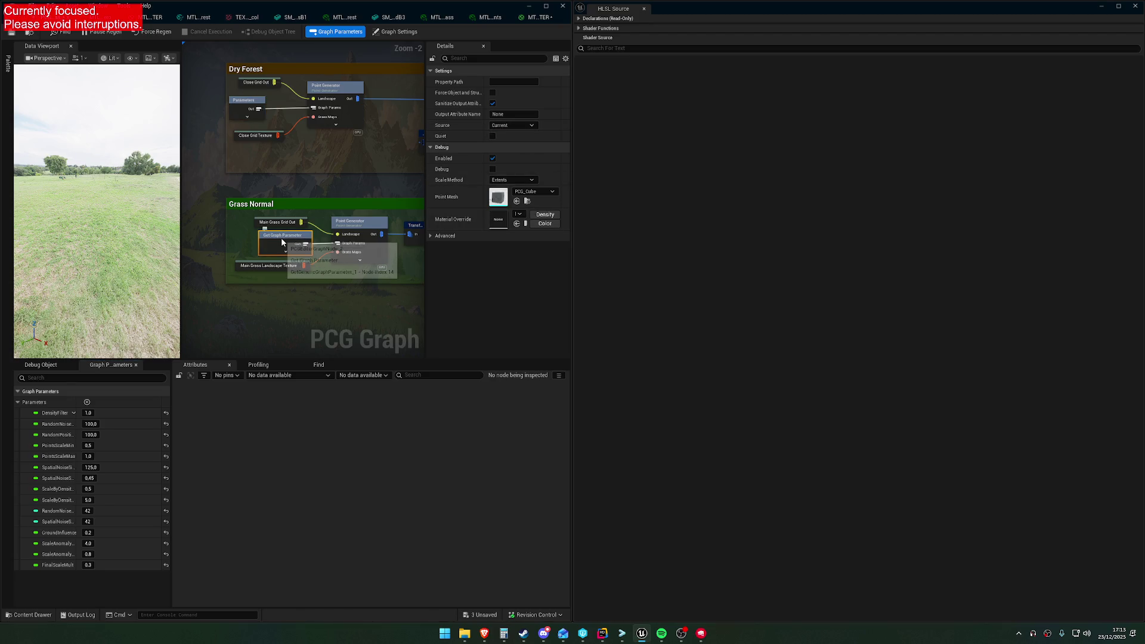
scroll(312, 296, "down", 2)
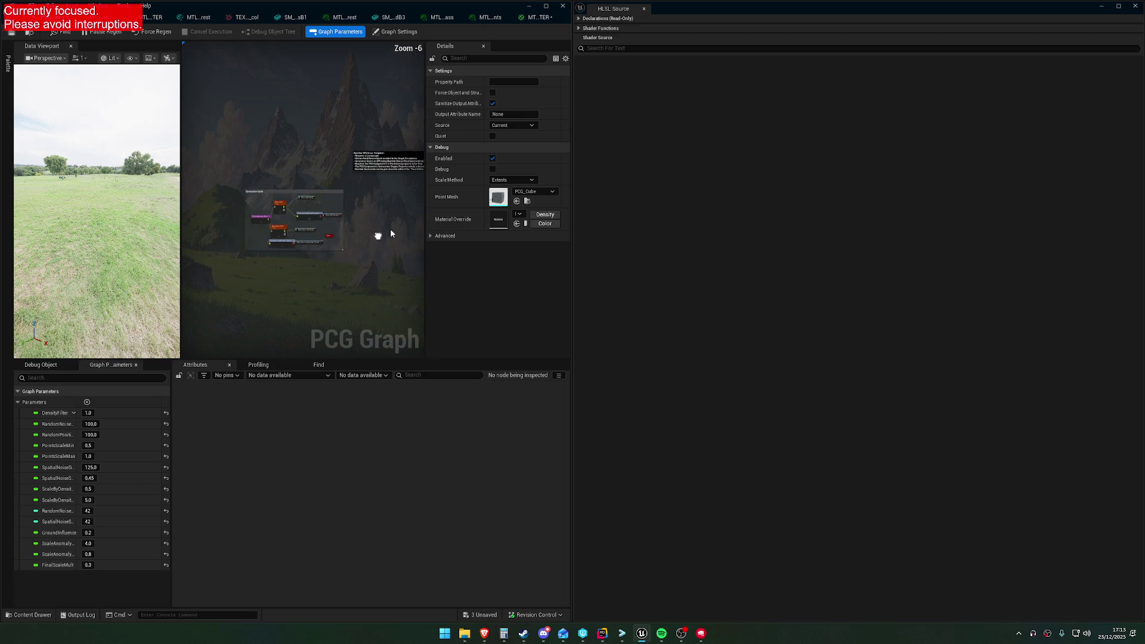
scroll(378, 235, "up", 2)
left_click_drag(305, 218, 251, 255)
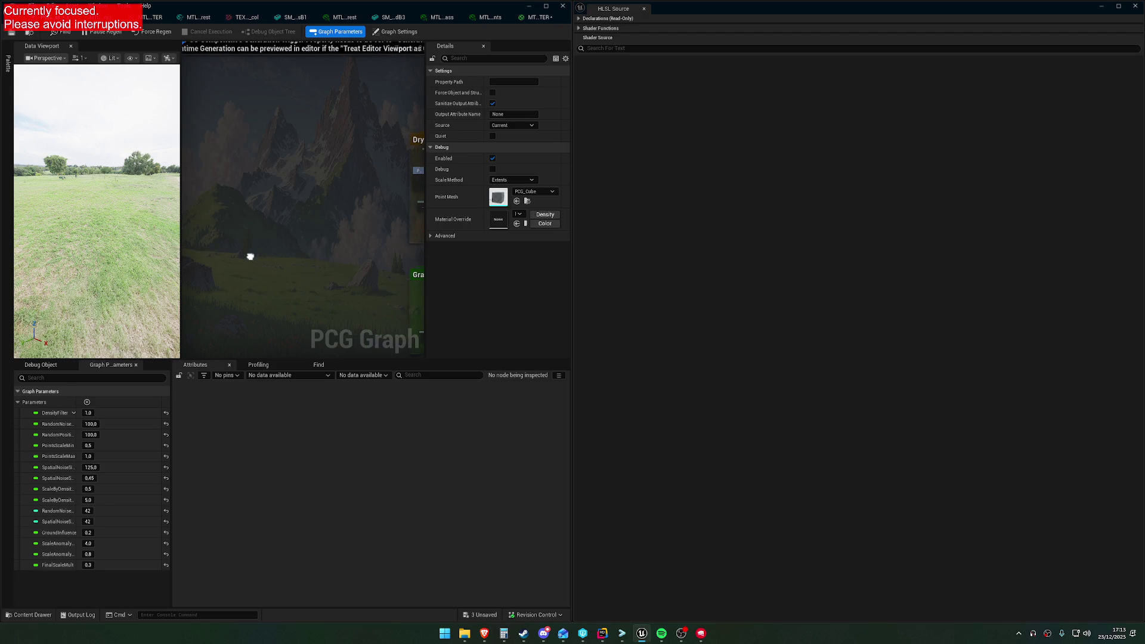
Open the Category entry in DensityFilter's parameter options.
left_click(73, 412)
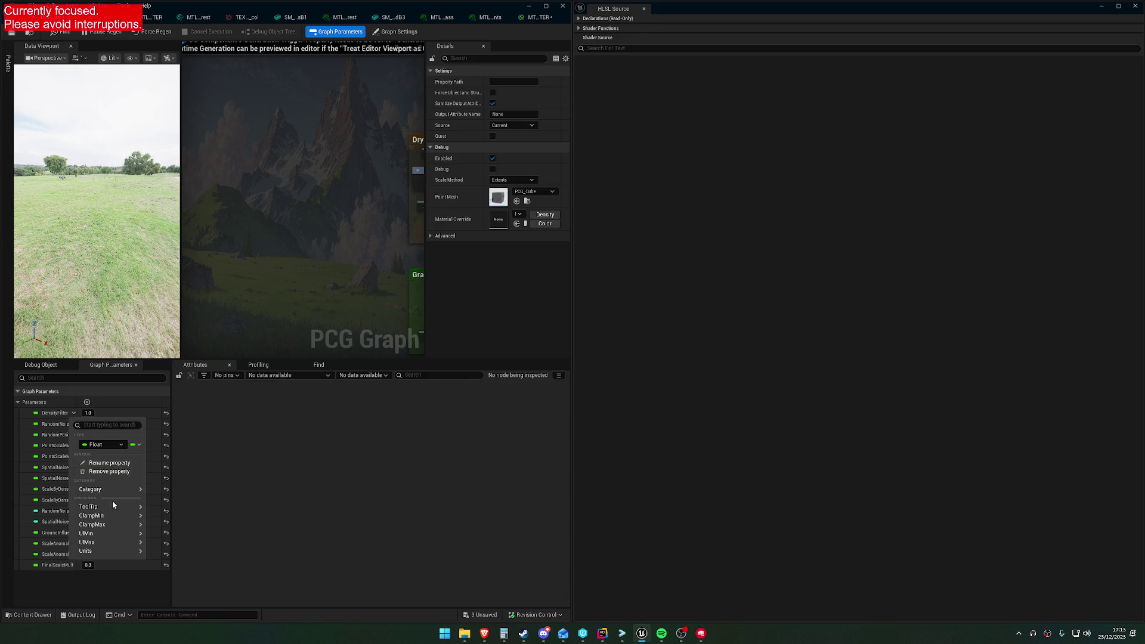
left_click(127, 490)
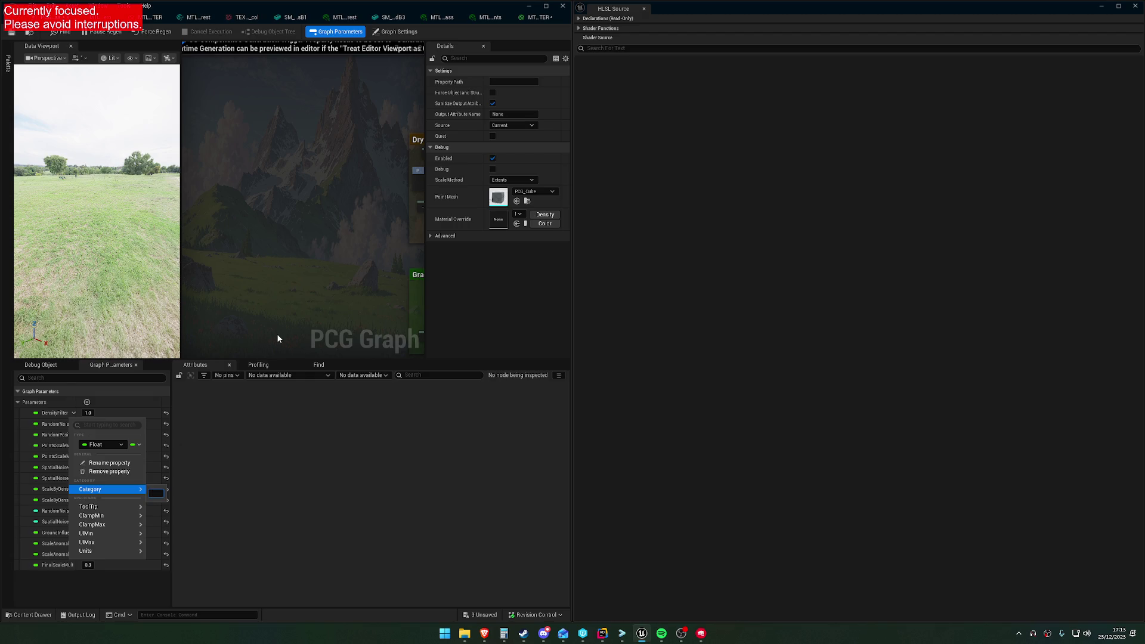
left_click(318, 271)
scroll(352, 278, "down", 2)
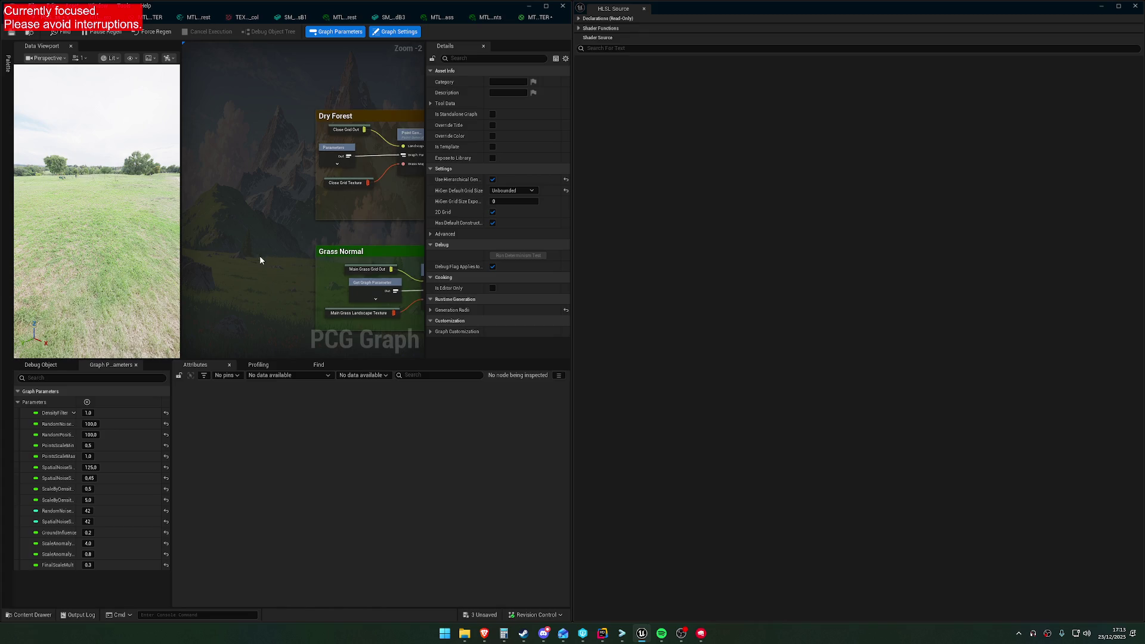
scroll(221, 249, "up", 2)
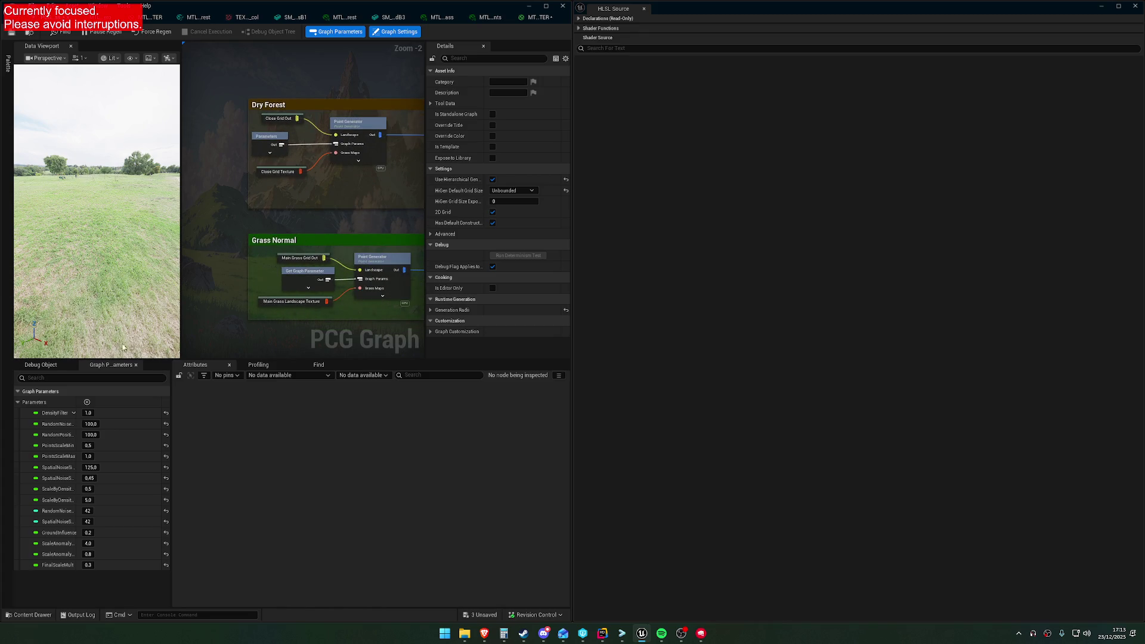
Snap the PCG graph window to the left half, widen it, and reopen DensityFilter's Category option.
mouse_move(295, 17)
left_mouse_down()
mouse_move(431, 412)
mouse_move(449, 342)
mouse_move(435, 327)
left_mouse_up()
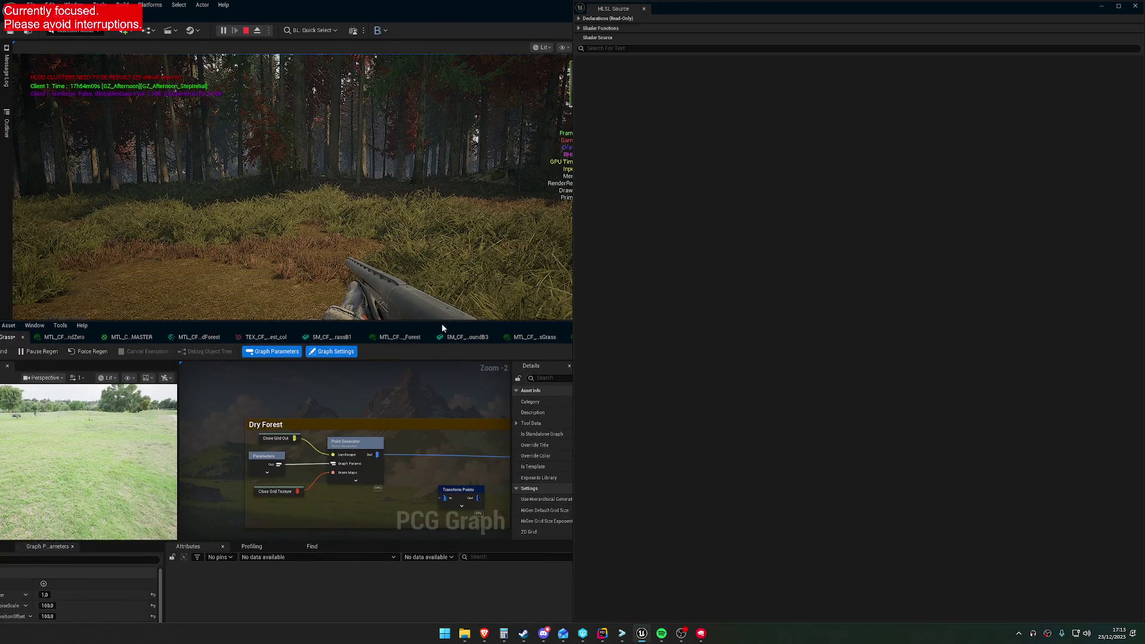
key("super+Left")
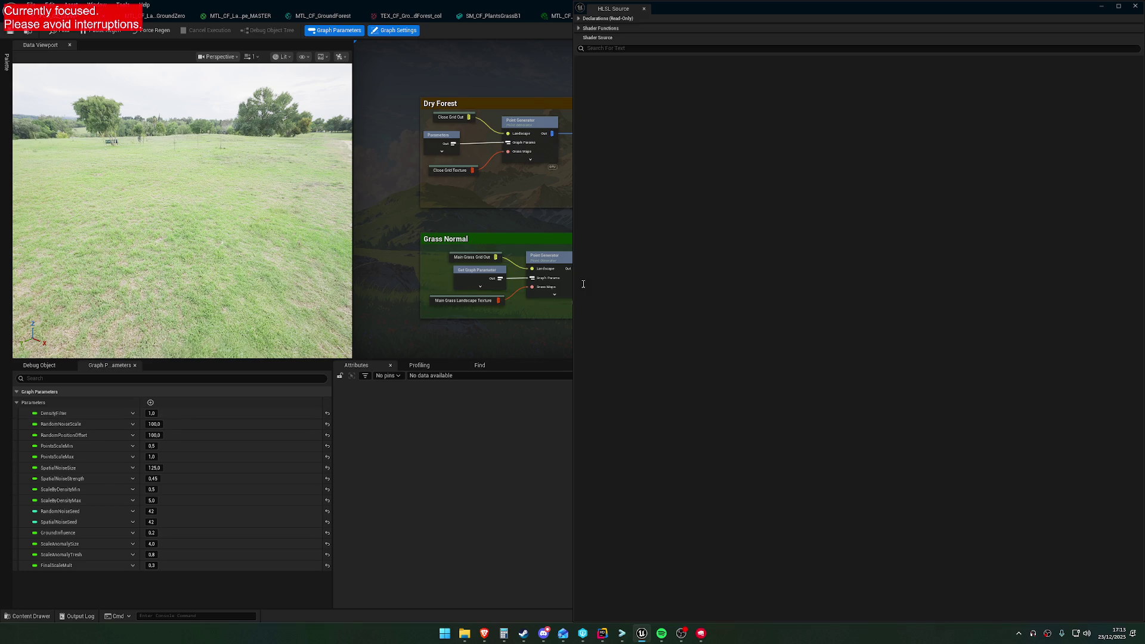
left_click_drag(574, 288, 738, 287)
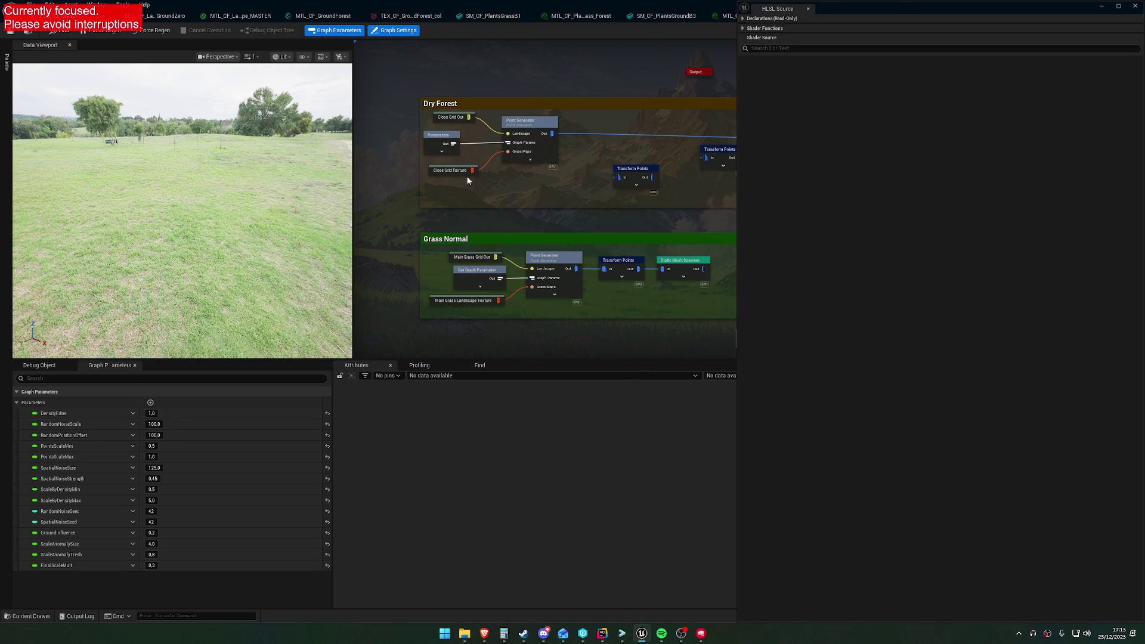
left_click(133, 413)
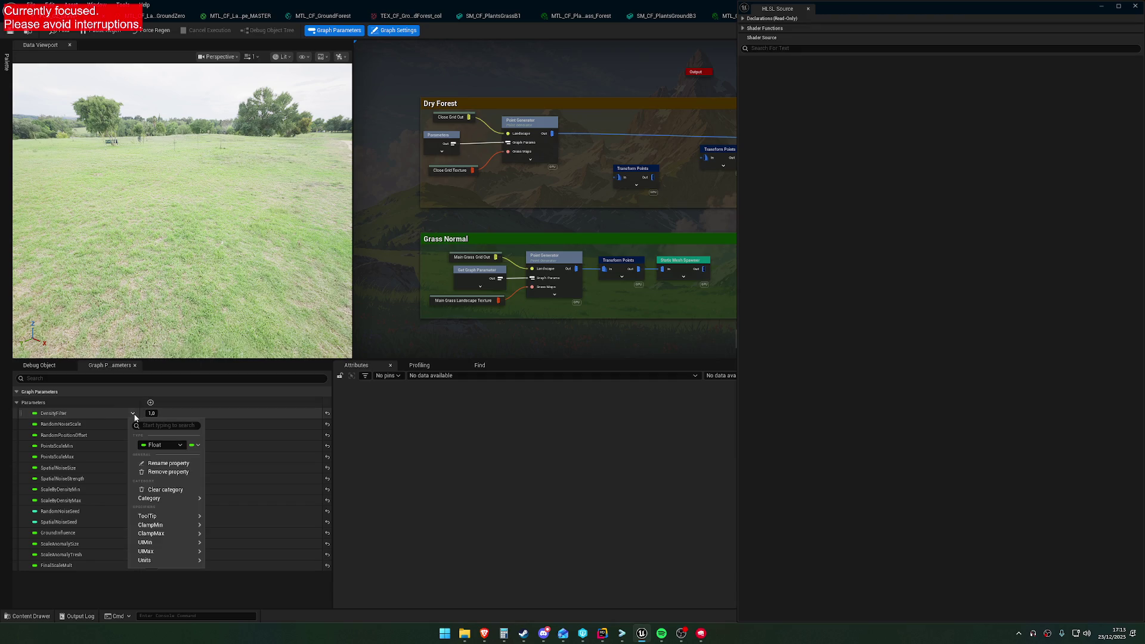
mouse_move(188, 499)
type("Dry")
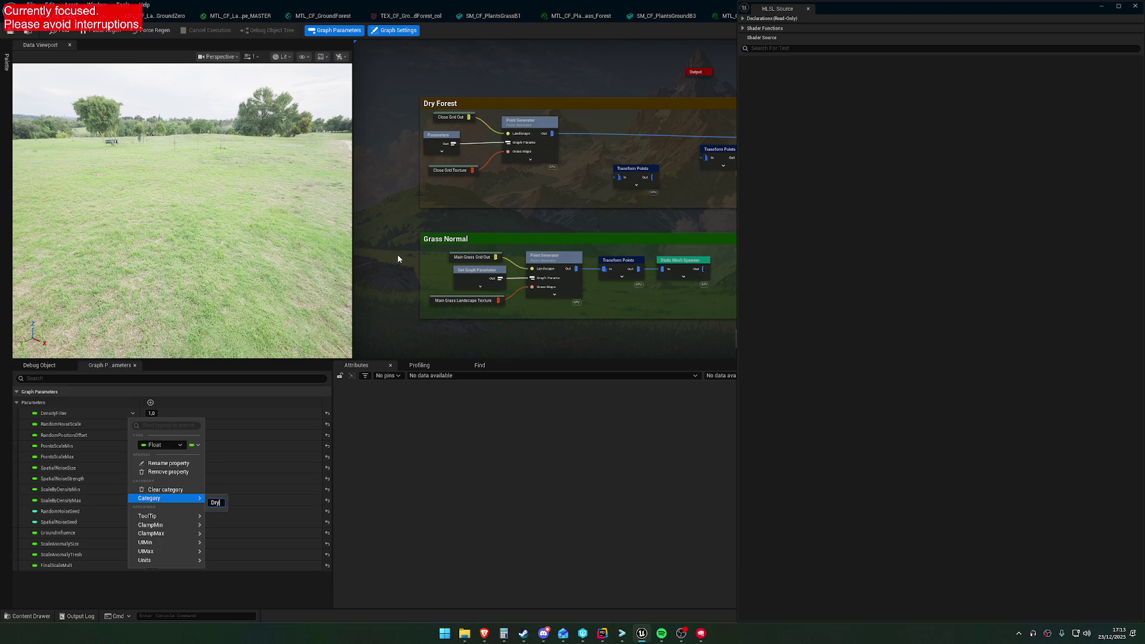
Name DensityFilter's category DryForest and apply it.
type("Forest")
key("Return")
left_click(409, 260)
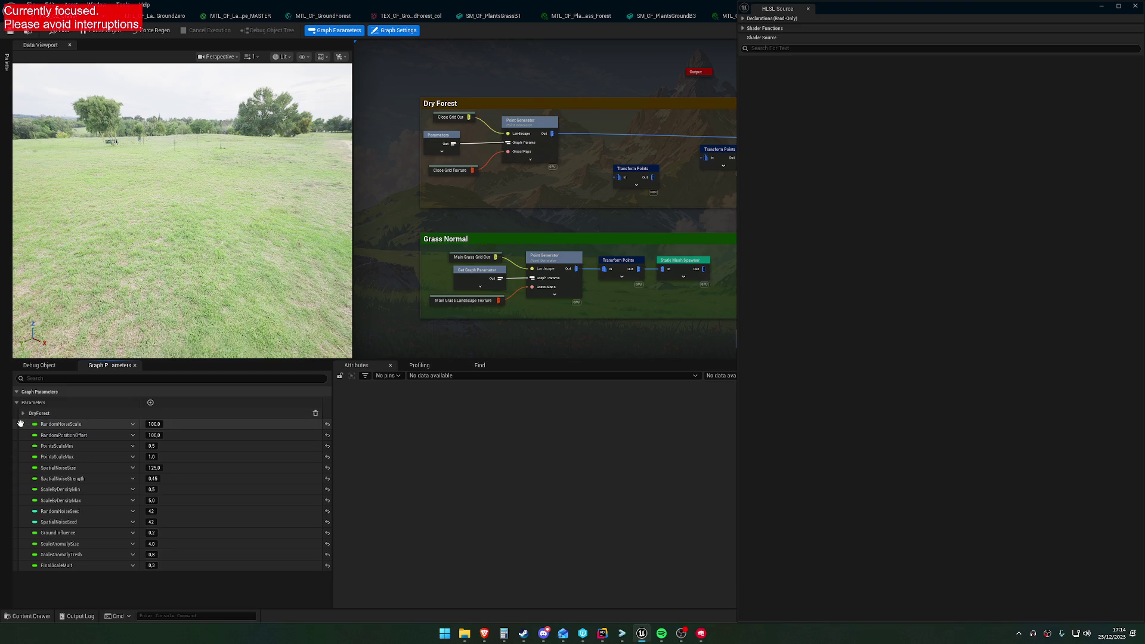
Move RandomNoiseScale, PointsScaleMin/Max, SpatialNoise, ScaleByDensity, ScaleAnomaly, GroundInfluence and FinalScaleMult into DryForest.
left_click_drag(20, 423, 27, 413)
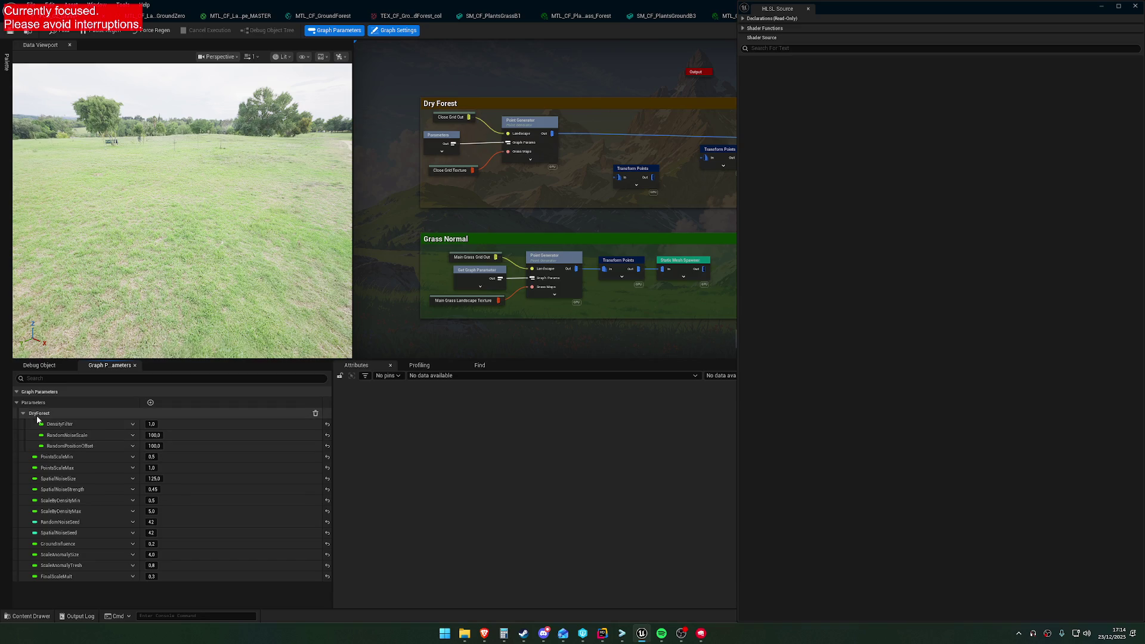
left_click_drag(20, 456, 49, 416)
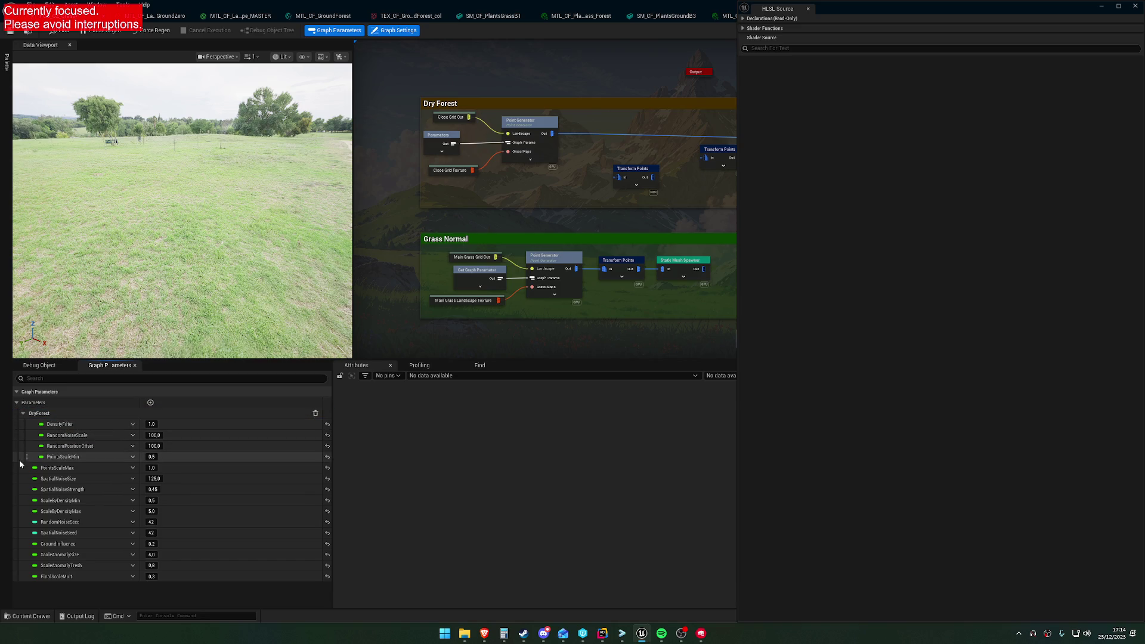
left_click_drag(24, 467, 50, 416)
mouse_move(22, 478)
left_mouse_down()
mouse_move(59, 432)
mouse_move(51, 416)
left_mouse_up()
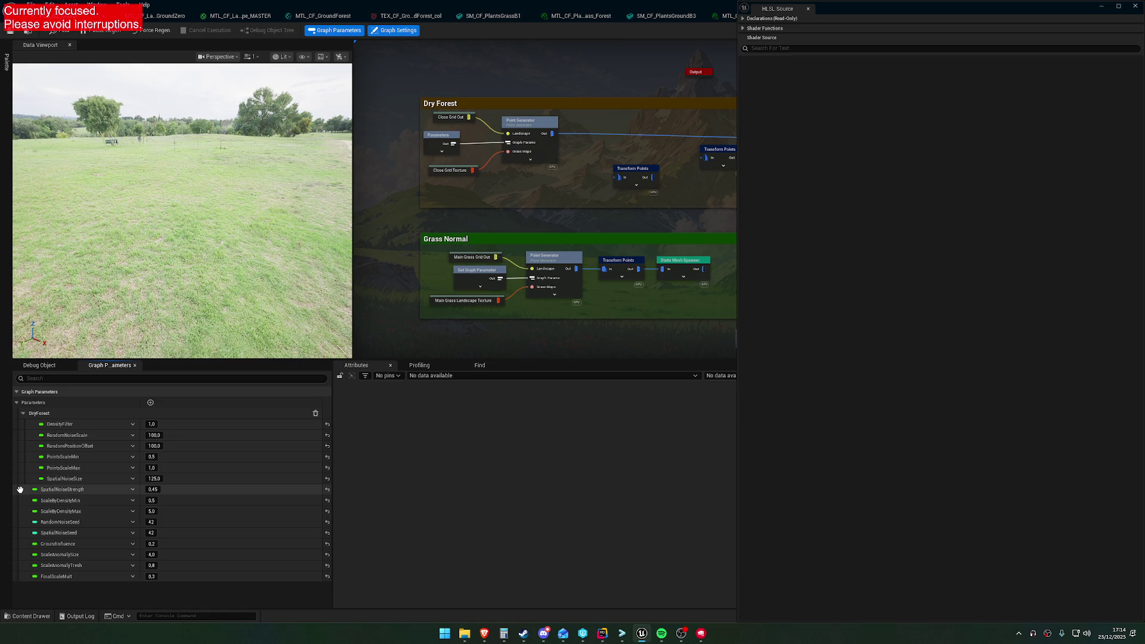
mouse_move(20, 488)
left_mouse_down()
mouse_move(66, 412)
mouse_move(22, 501)
mouse_move(61, 430)
left_mouse_up()
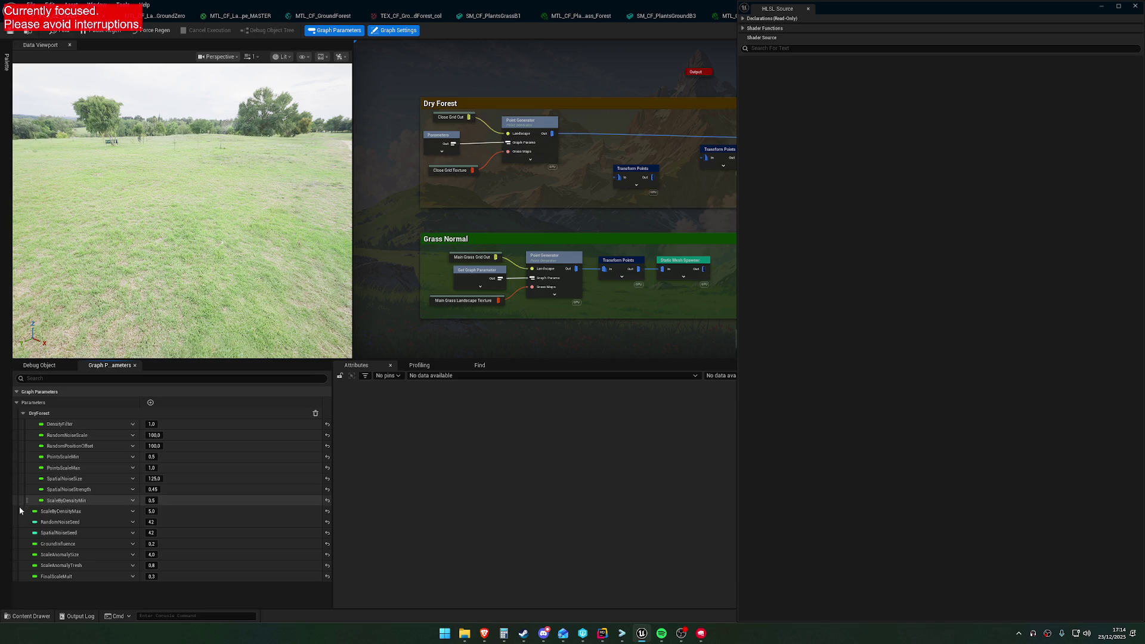
left_click_drag(20, 511, 59, 431)
left_click_drag(20, 523, 55, 422)
left_click_drag(20, 532, 44, 499)
left_click_drag(20, 544, 52, 422)
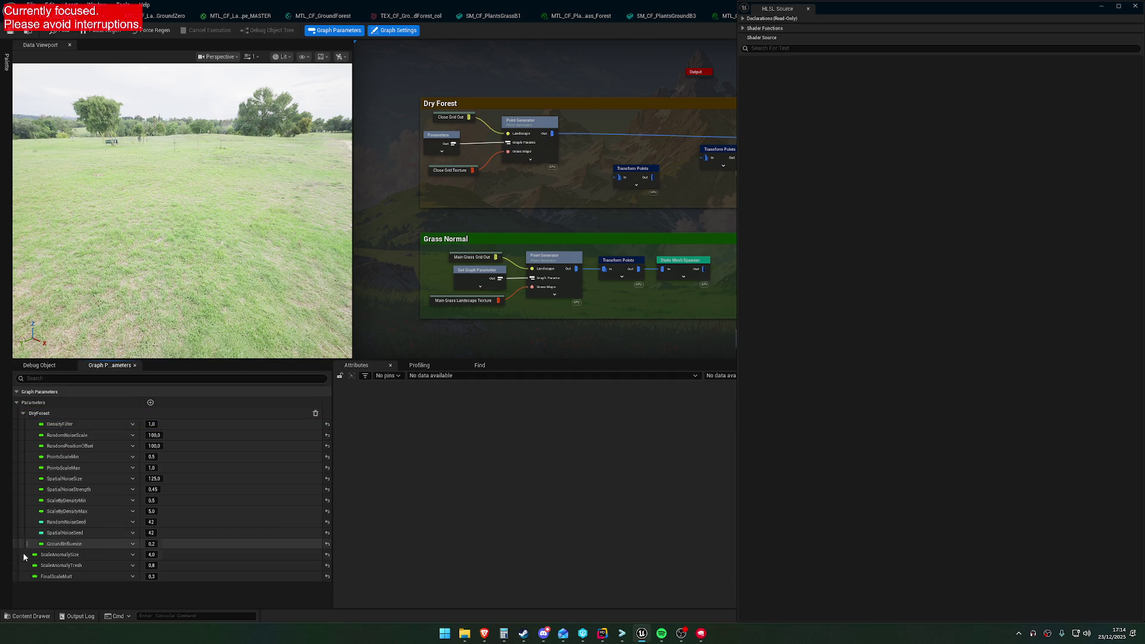
left_click_drag(24, 556, 51, 421)
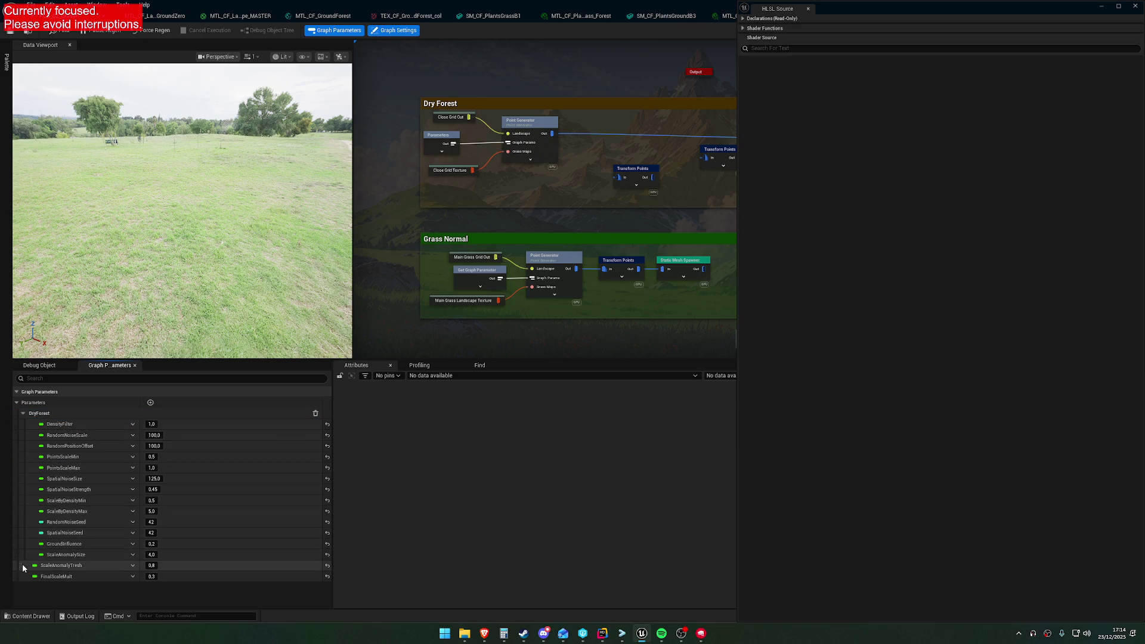
left_click_drag(22, 566, 74, 413)
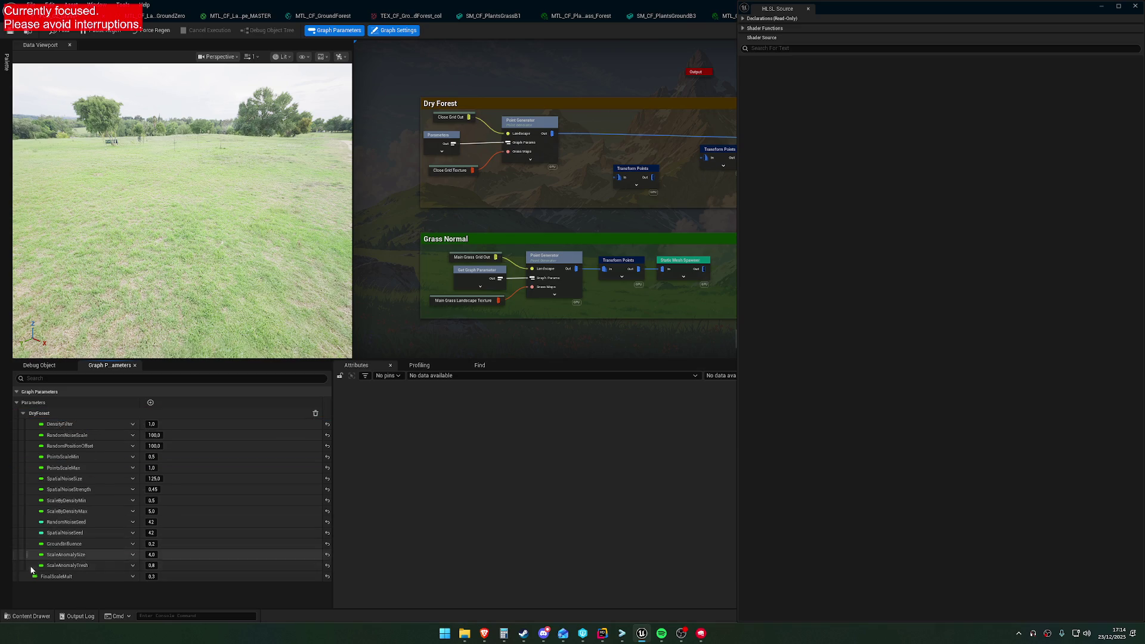
left_click_drag(23, 577, 61, 412)
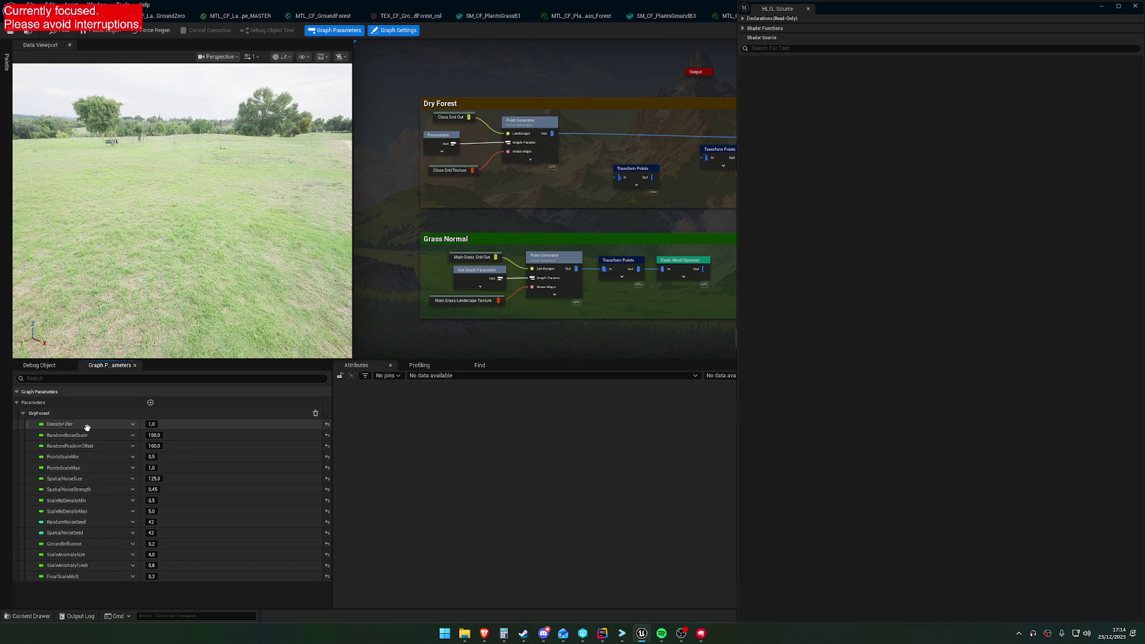
In the Dry Forest Point Generator's HLSL, prefix the first parameter names with DF_ instead of DryForest_.
left_click(527, 122)
left_click(872, 83)
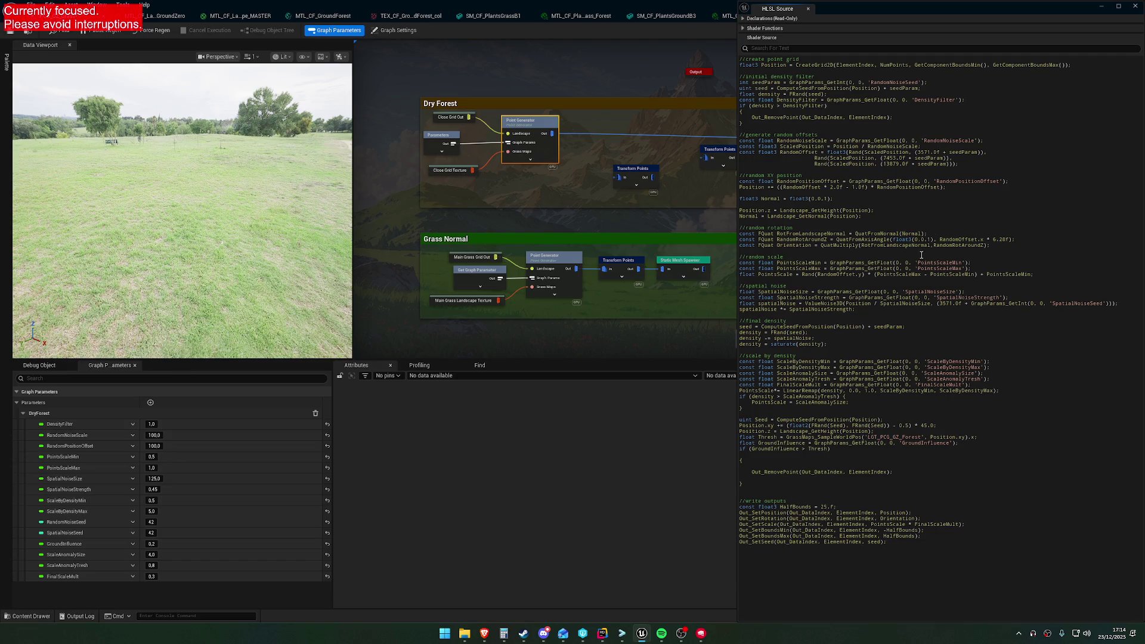
type("DryForest")
type("_")
key("ctrl+shift+Left")
type("DF_")
key("Down")
type("DF_")
Prefix SpatialNoiseSize, SpatialNoiseStrength, ScaleByDensityMax, ScaleAnomalySize, ScaleAnomalyTresh and FinalScaleMult with DF_.
type("DF_")
type("DF_")
left_click(927, 361)
type("DF_")
key("ctrl+v")
left_click(926, 374)
type("DF_")
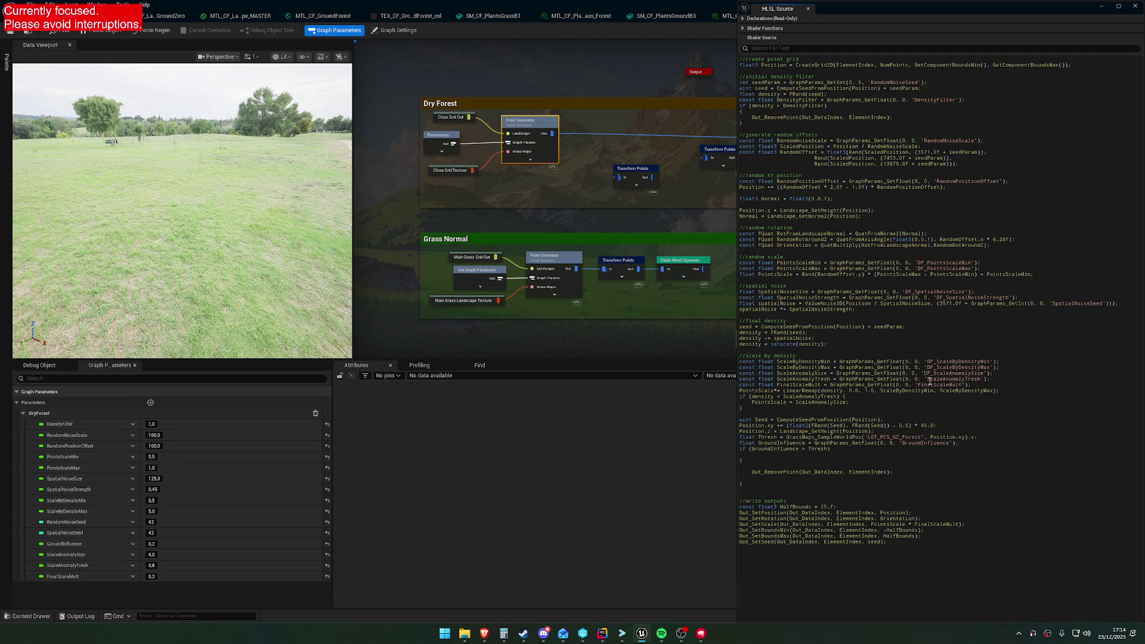
type("DF_")
left_click(919, 385)
type("DF_")
left_click(899, 444)
Prefix GroundInfluence, RandomNoiseScale, RandomPositionOffset, DensityFilter, RandomNoiseSeed and SpatialNoiseSeed with DF_.
type("DF_")
left_click(925, 140)
type("DF_")
left_click(936, 182)
type("DF_")
left_click(916, 100)
type("DF_")
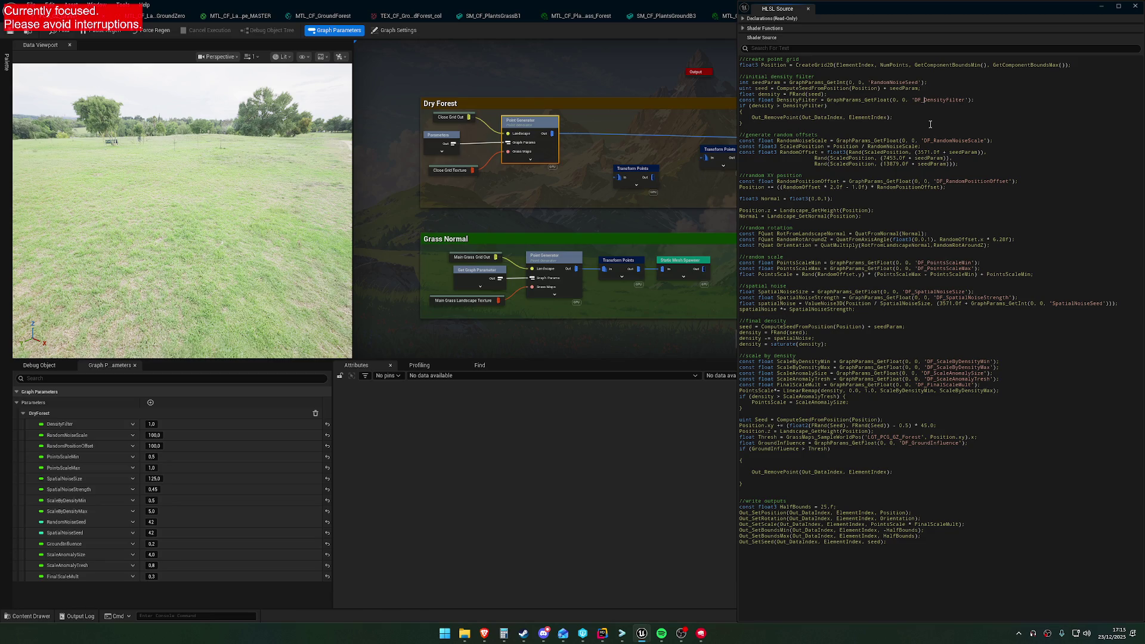
left_click(871, 83)
type("DF_")
left_click(1052, 303)
type("DF_")
Rename DensityFilter, RandomNoiseScale and RandomPositionOffset with the DF_ prefix.
left_click(59, 424)
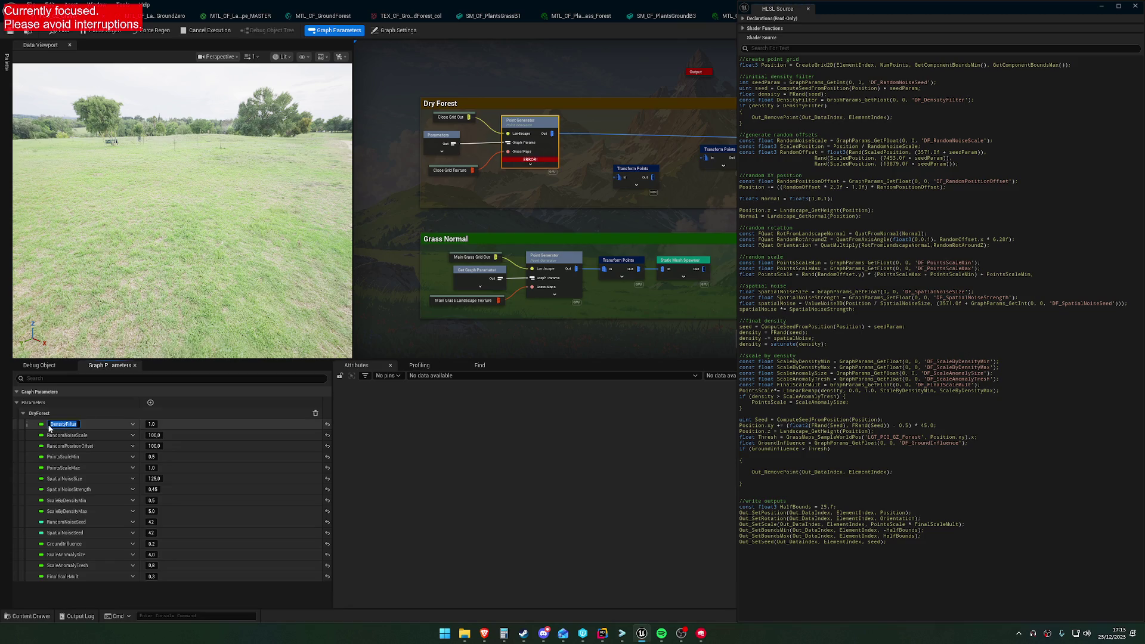
left_click(53, 424)
type("DF_")
left_click(55, 434)
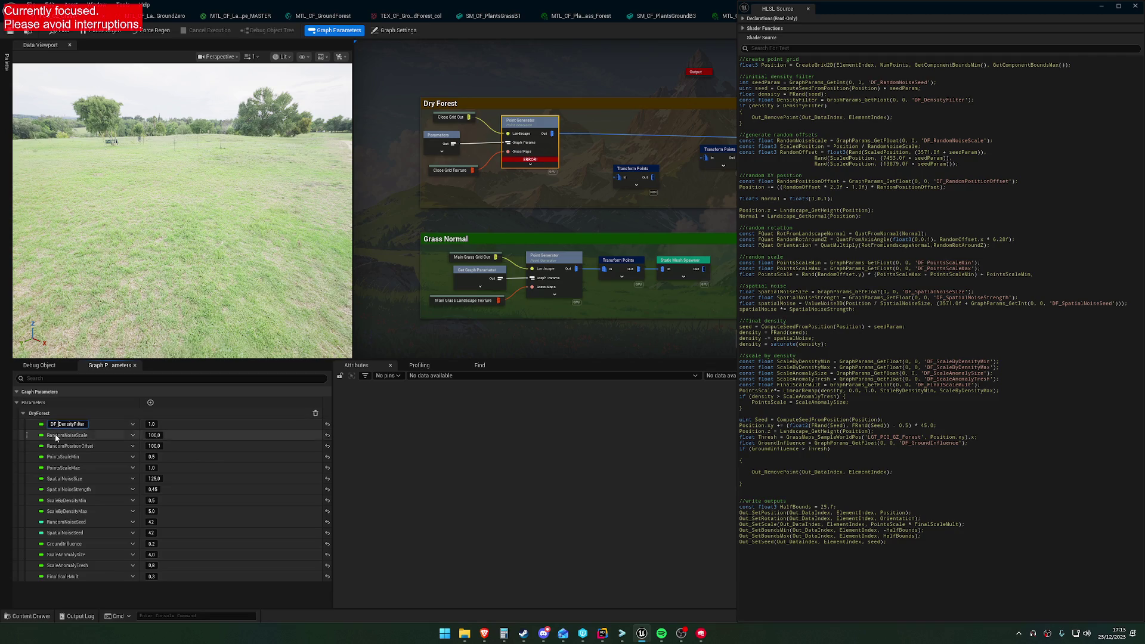
left_click(55, 434)
key("Home")
type("DF_")
left_click(61, 447)
left_click(62, 448)
key("Home")
type("DF_")
Add the DF_ prefix to PointsScaleMin, PointsScaleMax and SpatialNoiseSize.
left_click(71, 457)
left_click(70, 458)
key("Home")
type("DF_")
left_click(69, 468)
left_click(69, 471)
key("Home")
type("DF_")
left_click(74, 478)
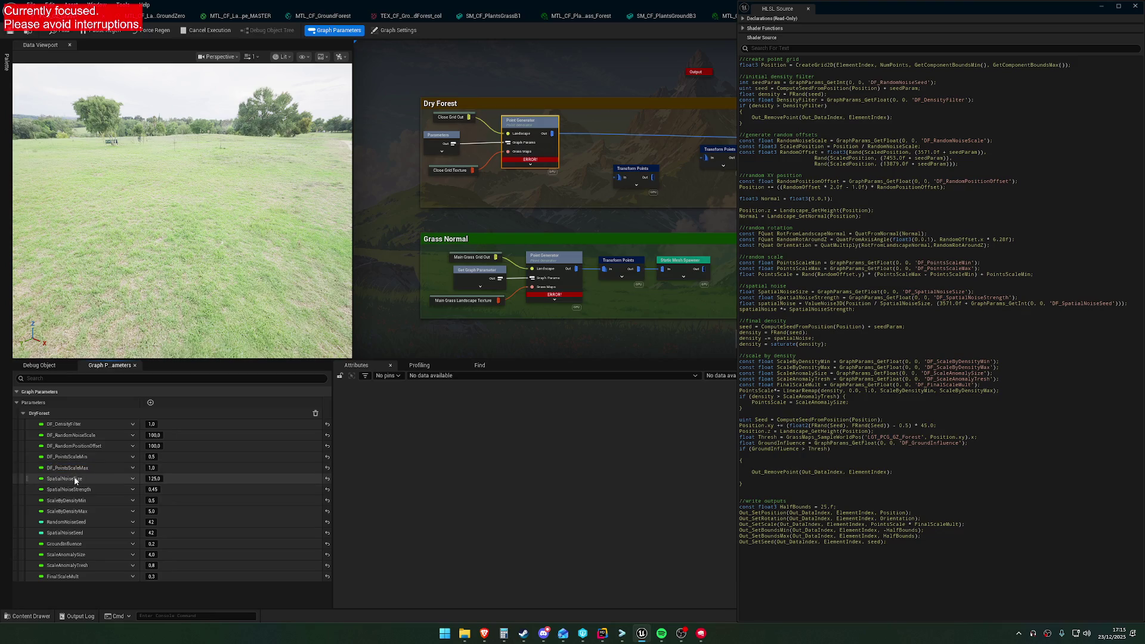
key("Home")
type("DF_")
Prefix SpatialNoiseStrength, ScaleByDensityMin and ScaleByDensityMax with DF_.
left_click(72, 488)
left_click(70, 493)
key("Home")
type("DF_")
left_click(75, 499)
left_click(77, 503)
key("Home")
type("DF_")
left_click(76, 511)
left_click(76, 512)
key("Home")
type("DF_")
Rename RandomNoiseSeed, SpatialNoiseSeed and GroundInfluence to their DF_ versions.
left_click(76, 522)
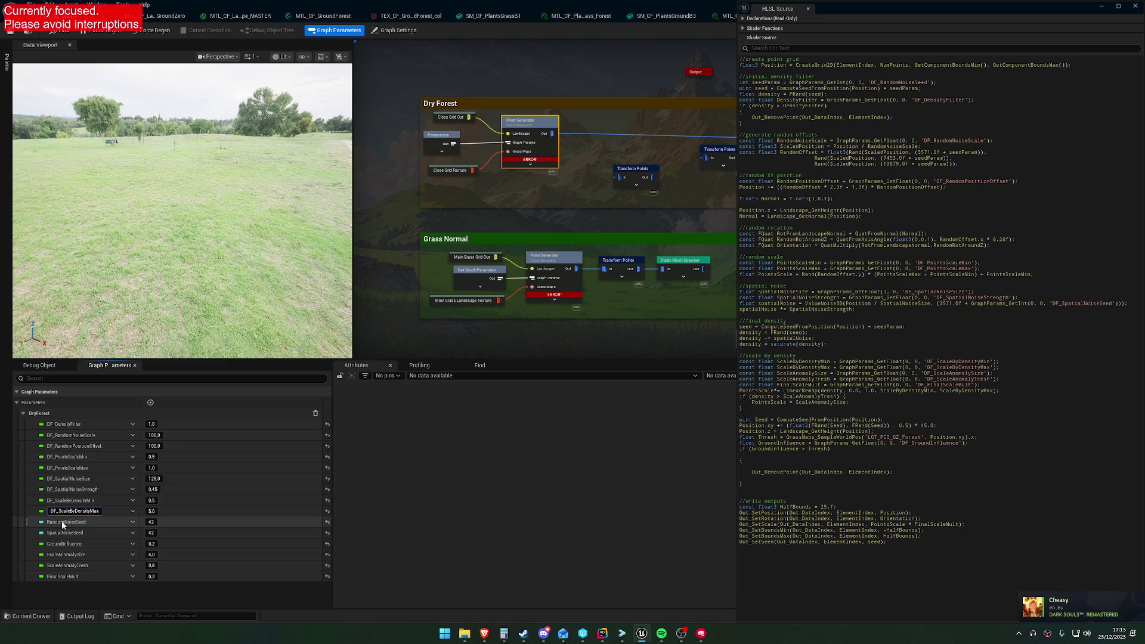
left_click(76, 527)
key("Home")
type("DF_")
left_click(75, 533)
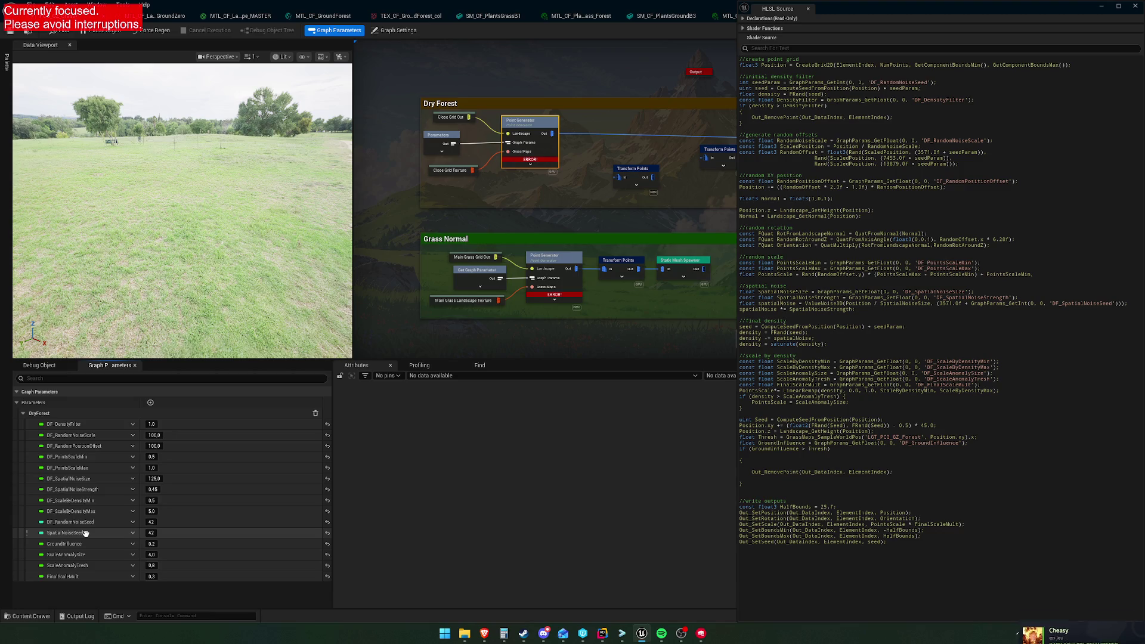
key("Home")
type("DF_")
left_click(74, 544)
left_click(73, 544)
key("Home")
type("DF_")
Prefix ScaleAnomalySize, ScaleAnomalyTresh and FinalScaleMult with DF_.
left_click(80, 552)
left_click(74, 555)
key("Home")
type("DF_")
left_click(72, 565)
left_click(74, 566)
key("Home")
type("DF_")
left_click(66, 576)
type("DF_")
key("Return")
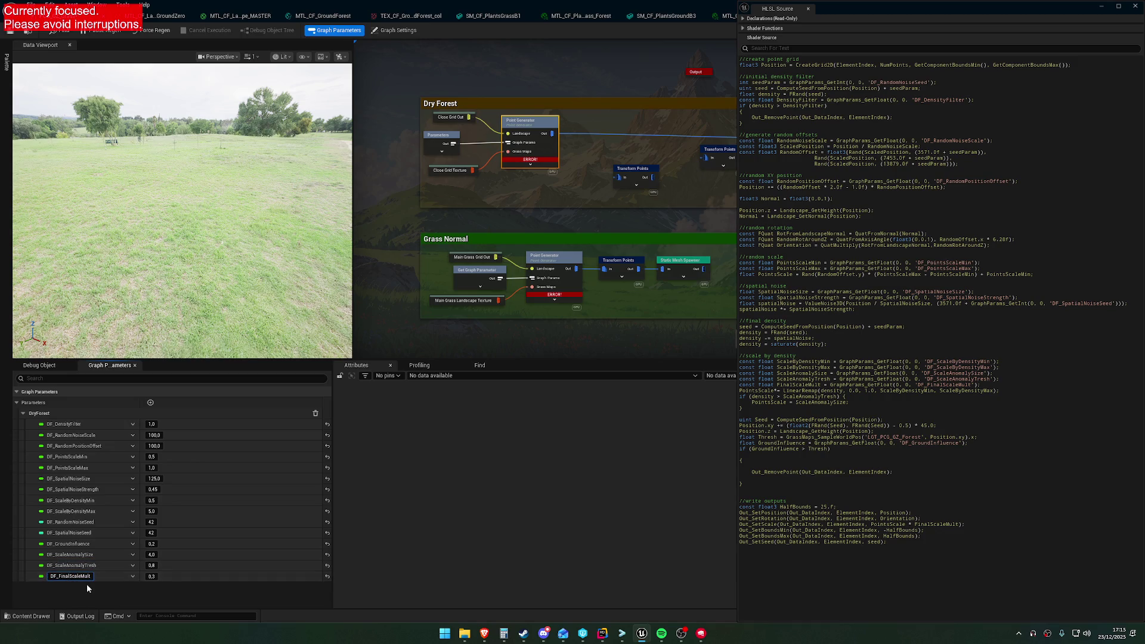
Expand all DryForest parameters and copy all properties of the DryForest group.
left_click(23, 413)
right_click(40, 414)
key("Escape")
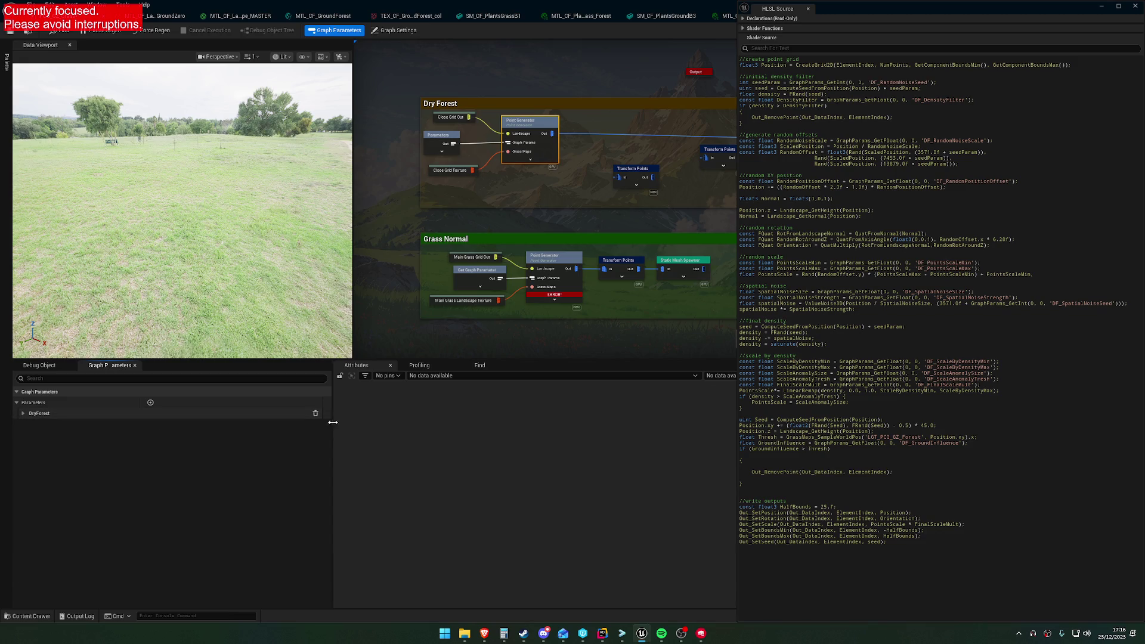
left_click(24, 412)
left_click(23, 412)
right_click(53, 412)
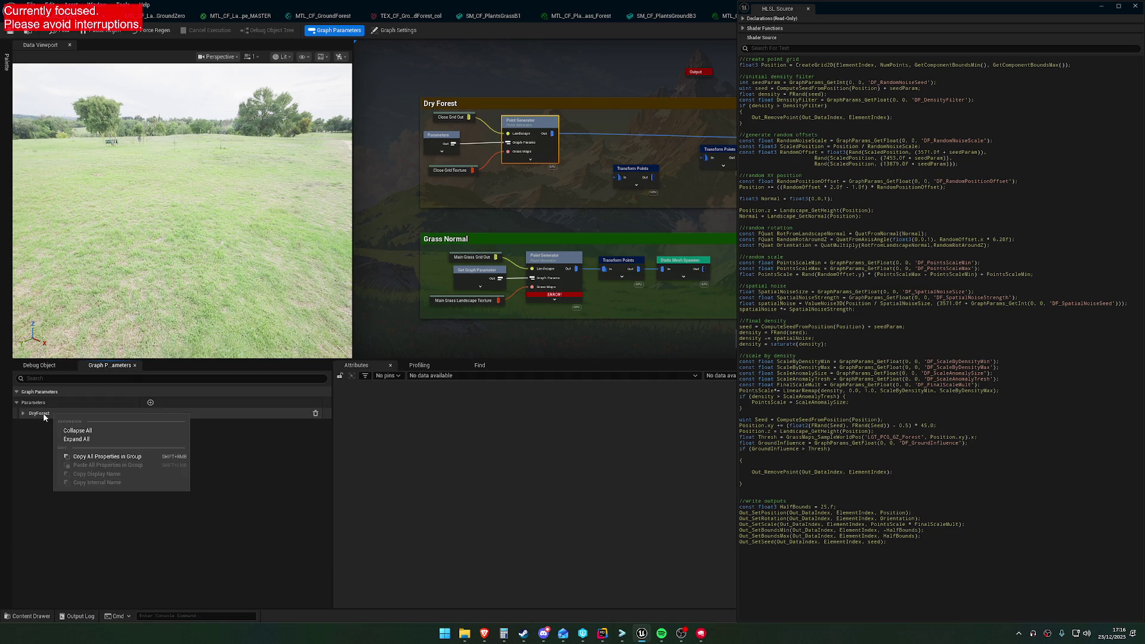
left_click(76, 439)
right_click(76, 428)
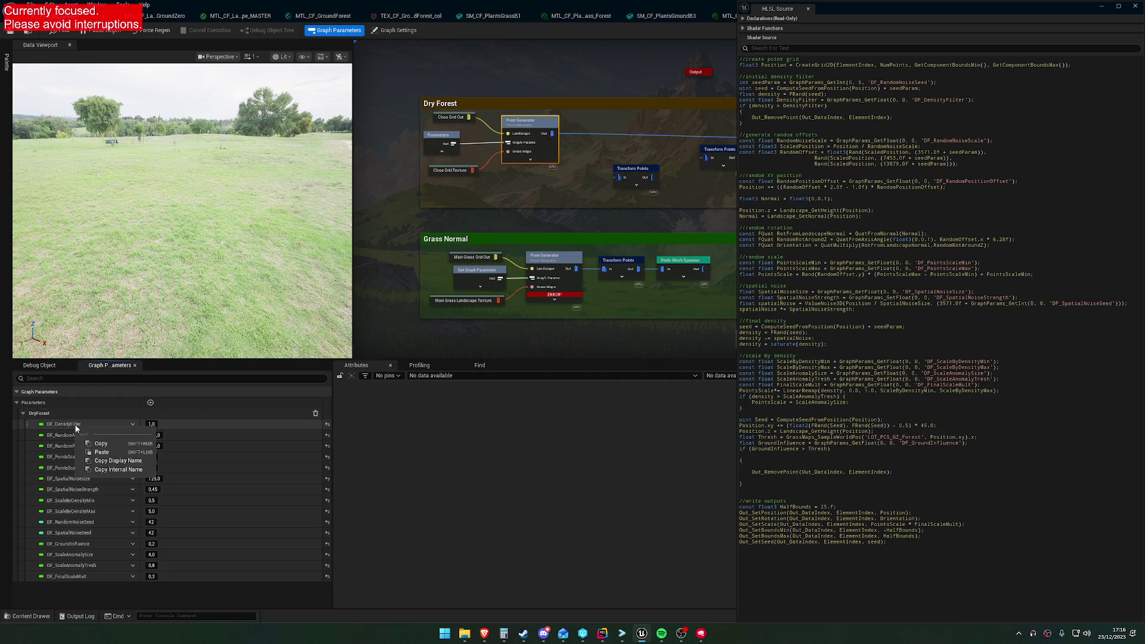
right_click(60, 413)
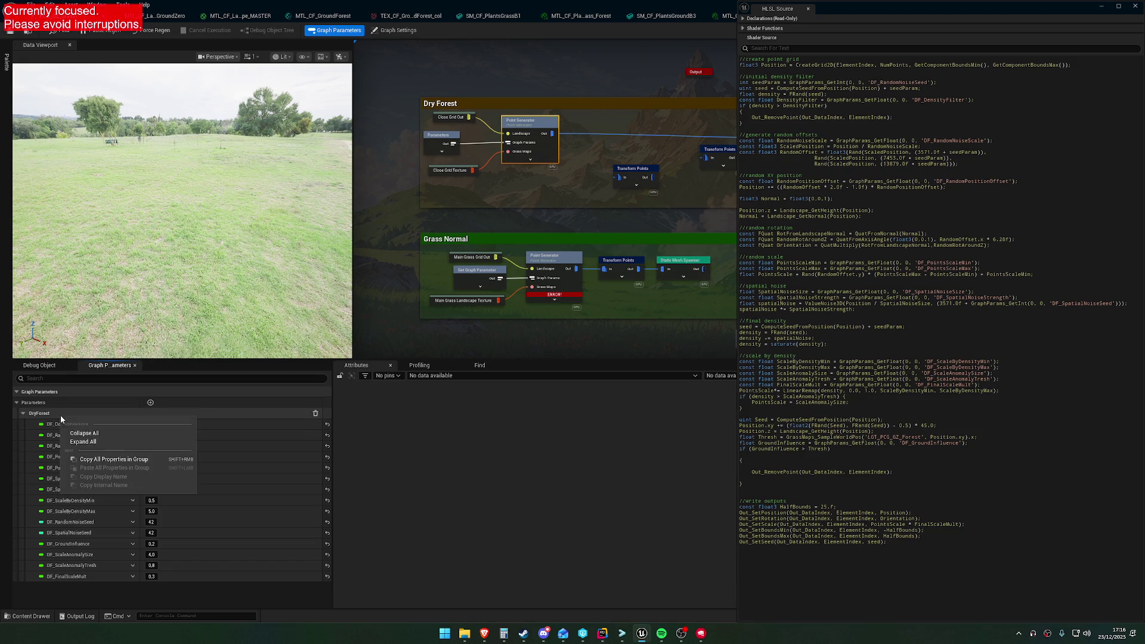
left_click(104, 459)
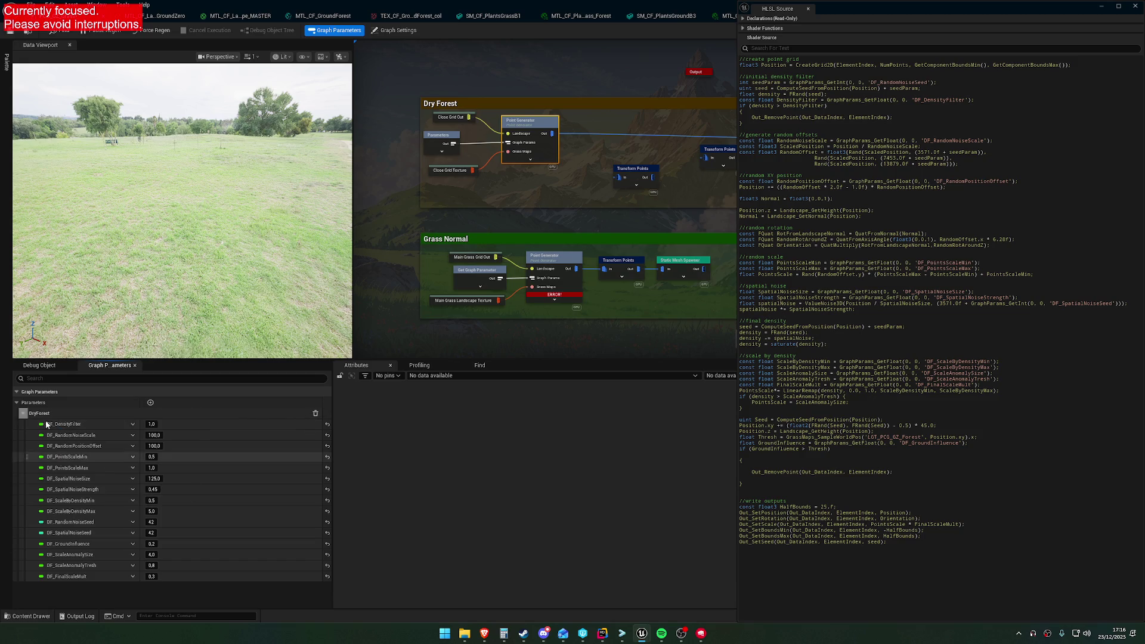
left_click(24, 413)
left_click(37, 415)
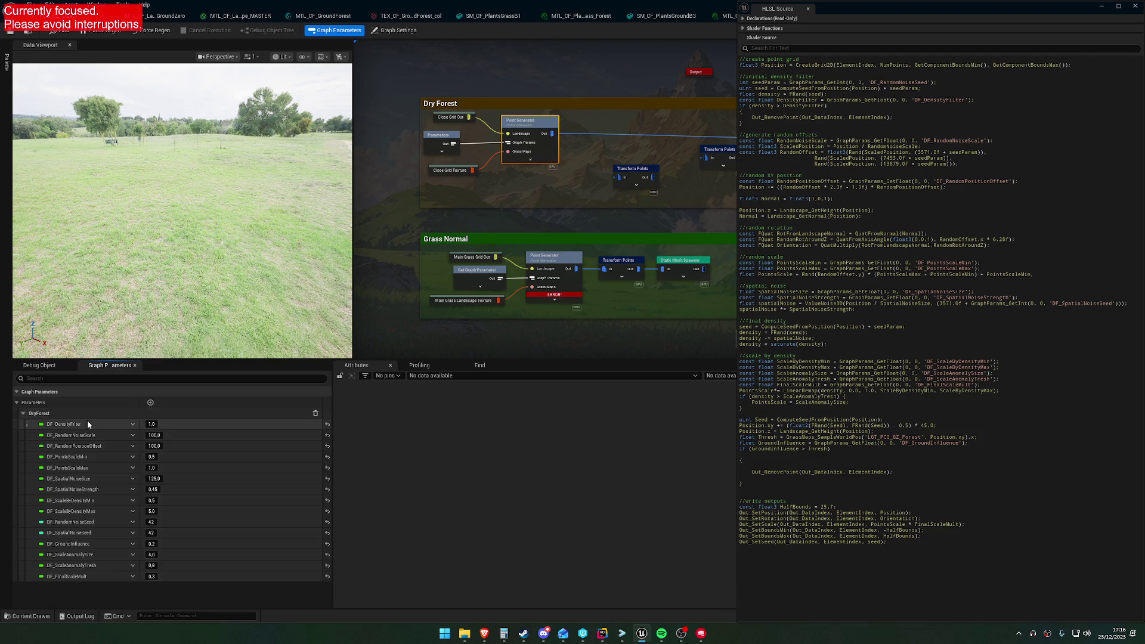
Collapse DryForest and select the Grass Normal Point Generator to show its HLSL code.
left_click(132, 424)
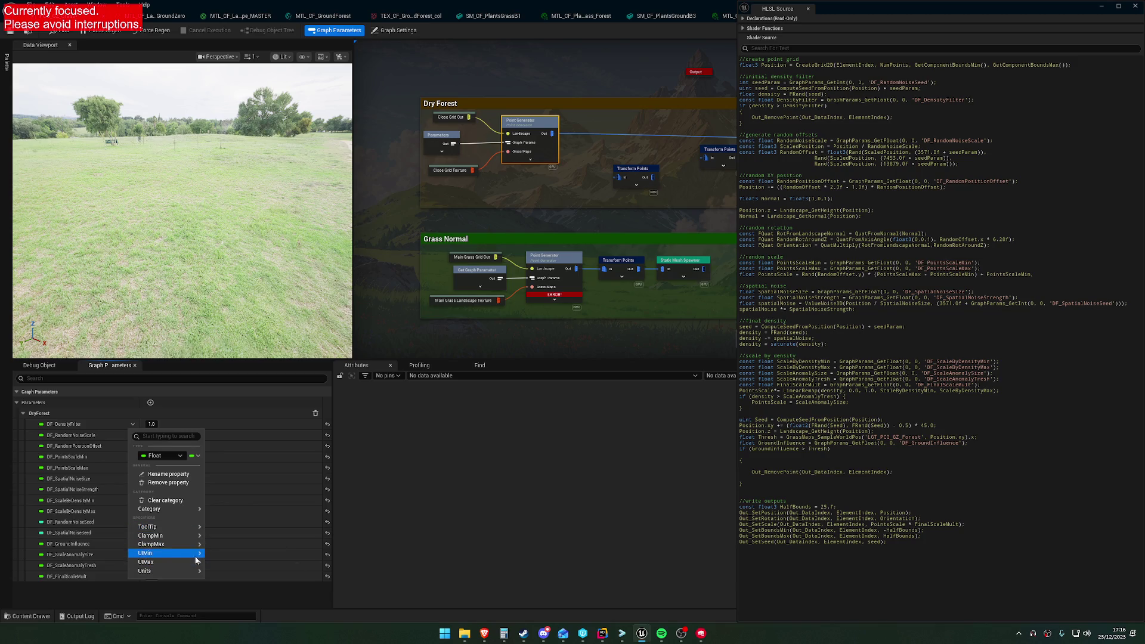
left_click(93, 531)
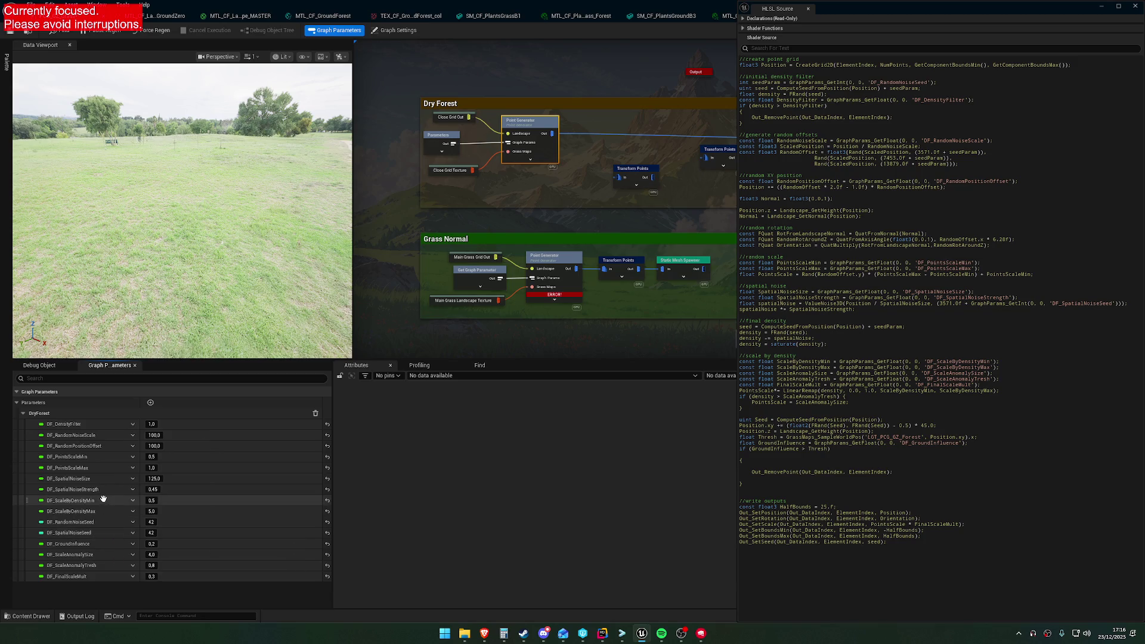
left_click(22, 414)
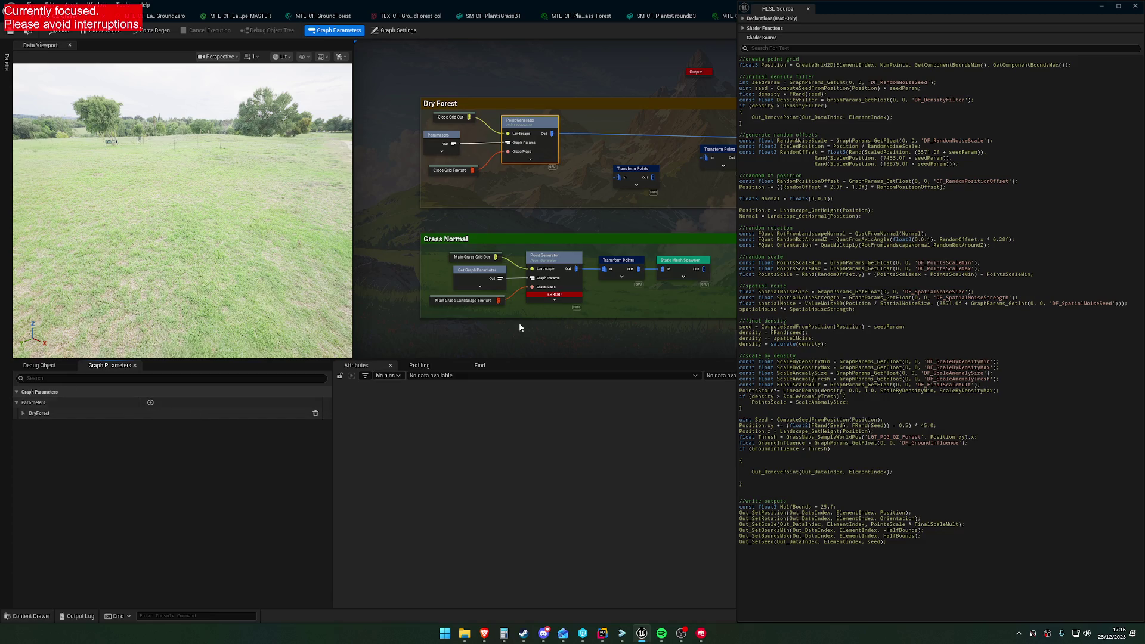
left_click(545, 283)
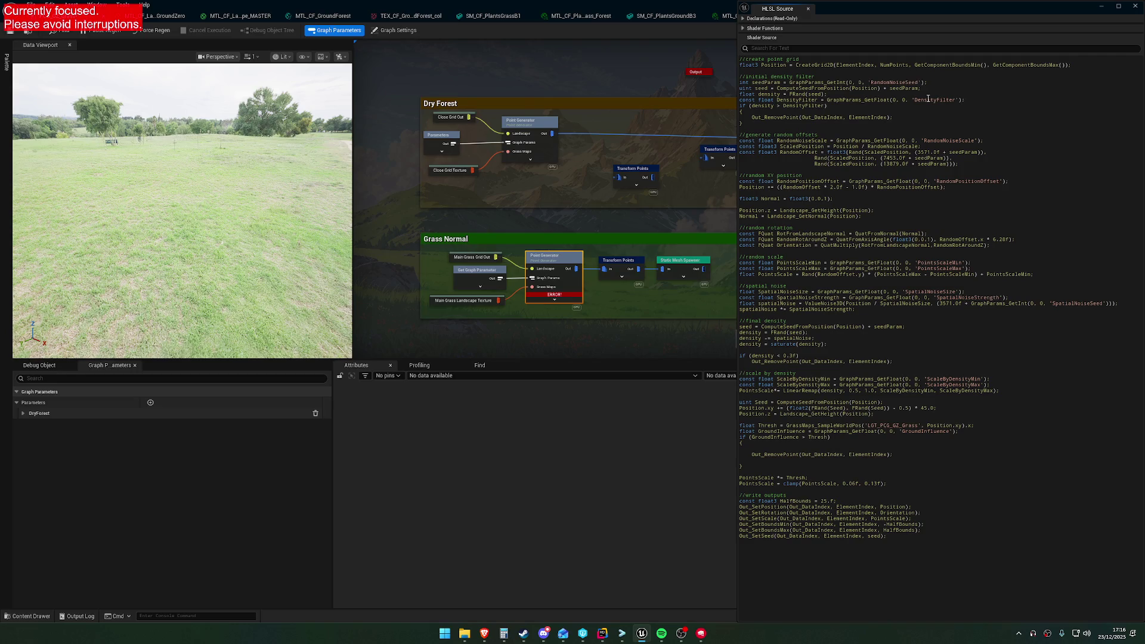
Prepare the GR_ prefix and paste it before DensityFilter and RandomNoiseScale in the HLSL.
type("Grass")
key("BackSpace")
key("BackSpace")
key("BackSpace")
type("R_")
left_click(914, 100)
key("ctrl+v")
left_click(923, 141)
key("ctrl+v")
Prefix the remaining PointsScale, SpatialNoise, ScaleByDensity and GroundInfluence names with GR_, then add a parameter.
key("ctrl+v")
left_click(915, 263)
key("ctrl+v")
key("ctrl+v")
key("ctrl+v")
key("ctrl+v")
left_click(1052, 304)
key("ctrl+v")
left_click(925, 379)
key("ctrl+v")
left_click(927, 385)
key("ctrl+v")
left_click(901, 431)
key("ctrl+v")
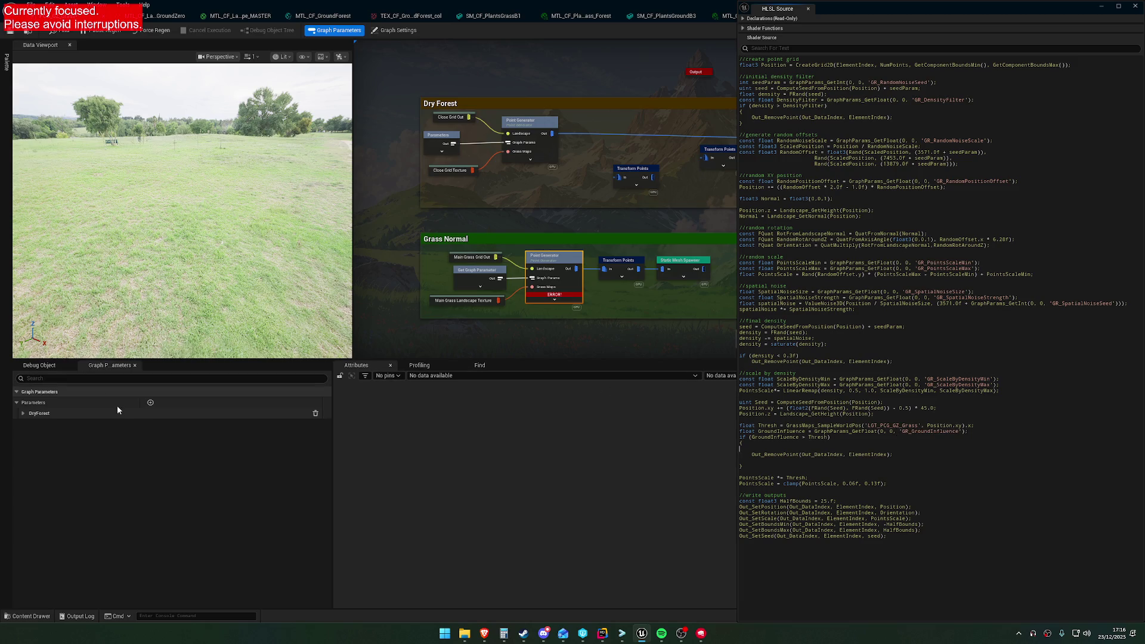
left_click(150, 402)
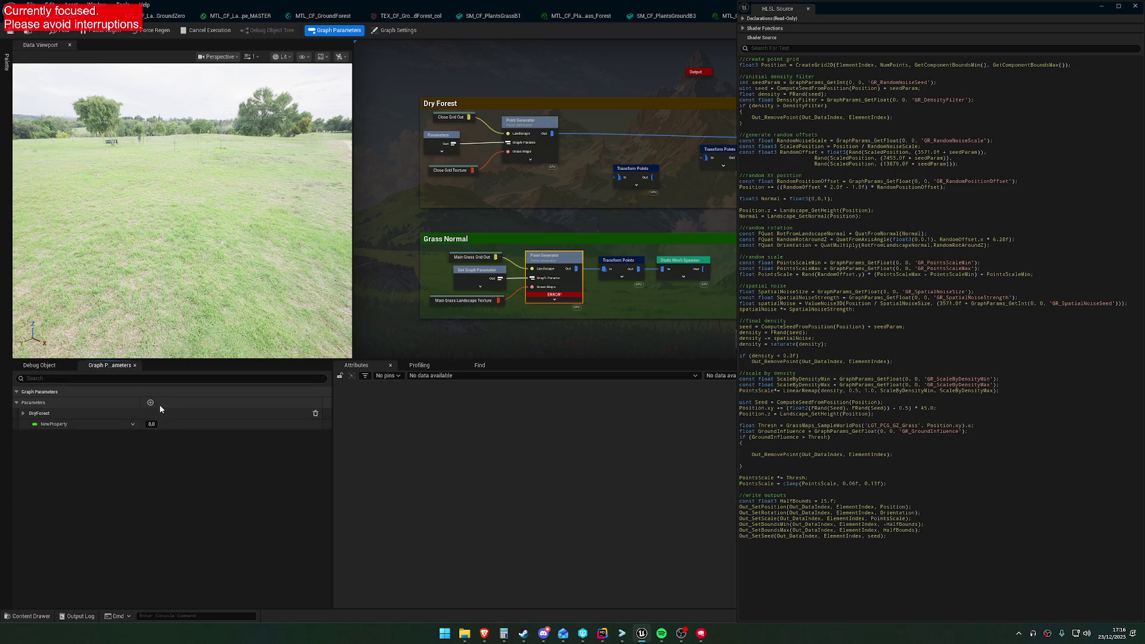
Set the new parameter's category to Grass.
right_click(45, 424)
left_click(133, 424)
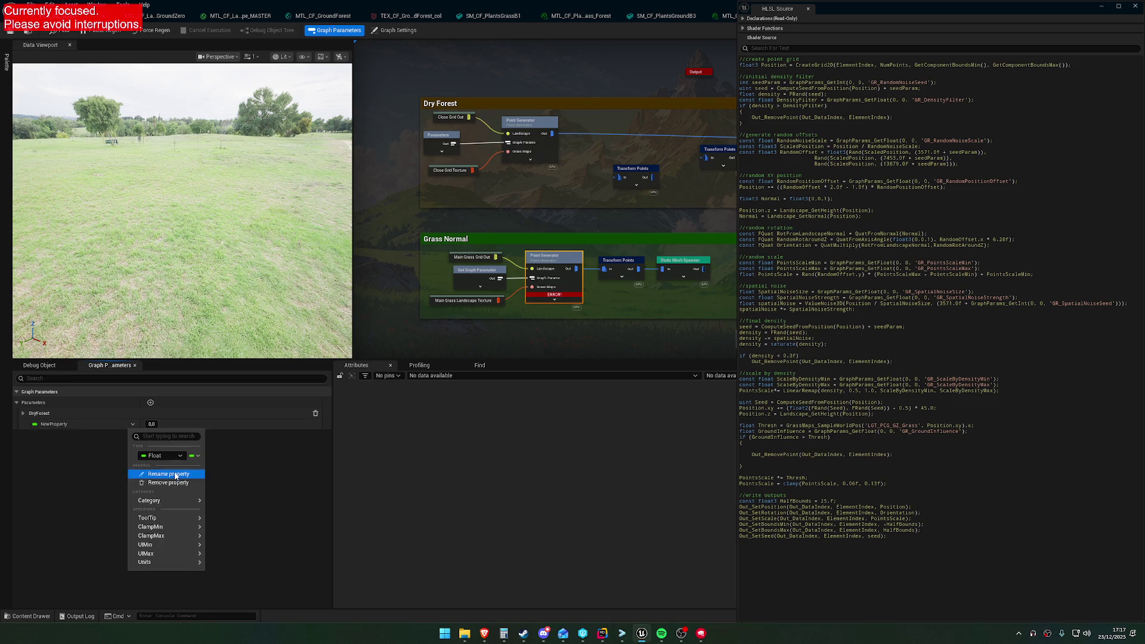
mouse_move(201, 505)
type("Grass")
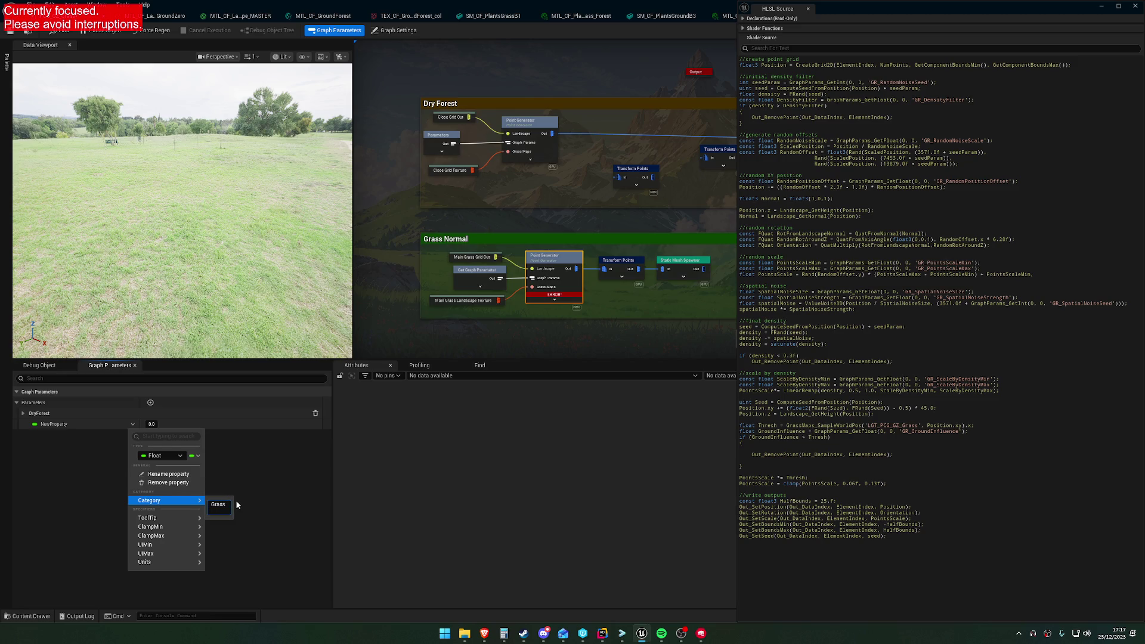
key("Return")
left_click(22, 425)
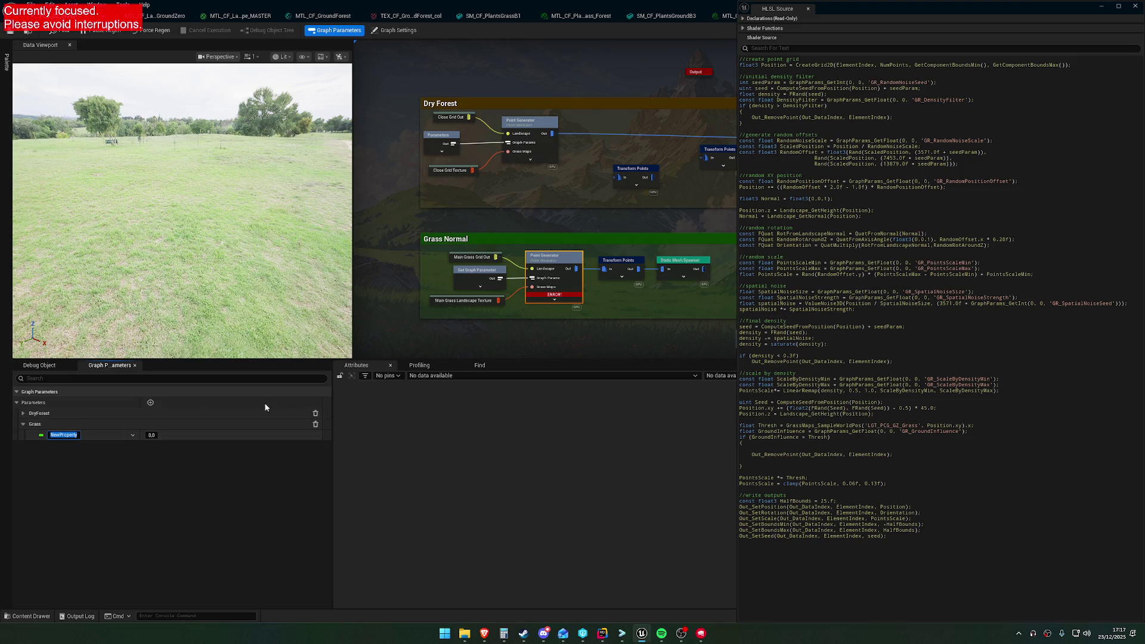
left_click(24, 412)
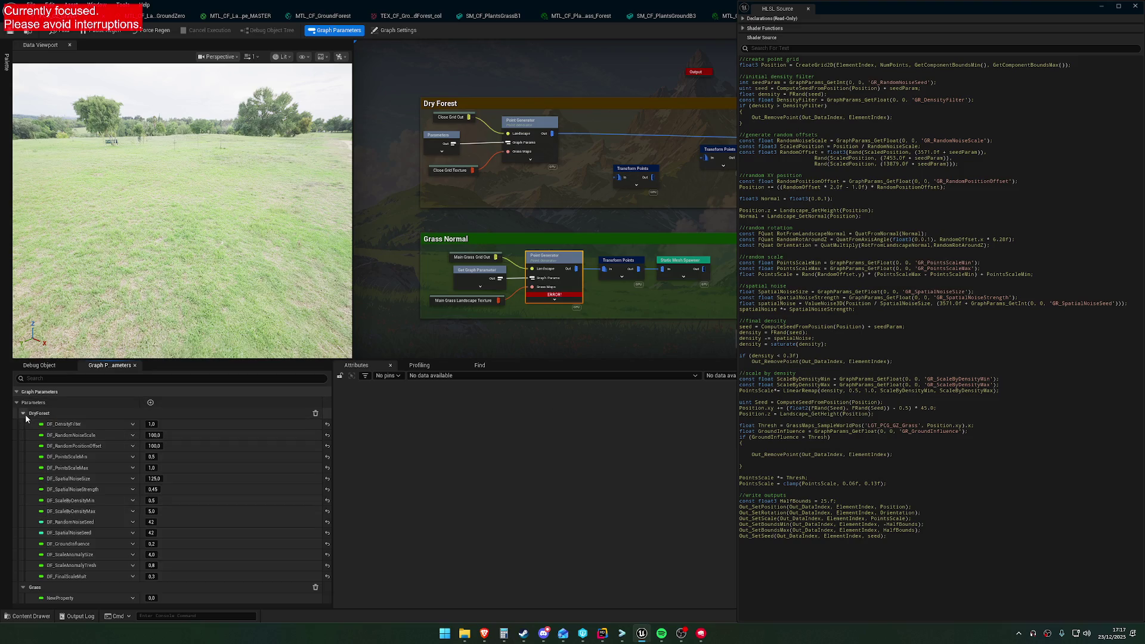
Copy DF_DensityFilter and paste its value into NewProperty.
left_click(24, 413)
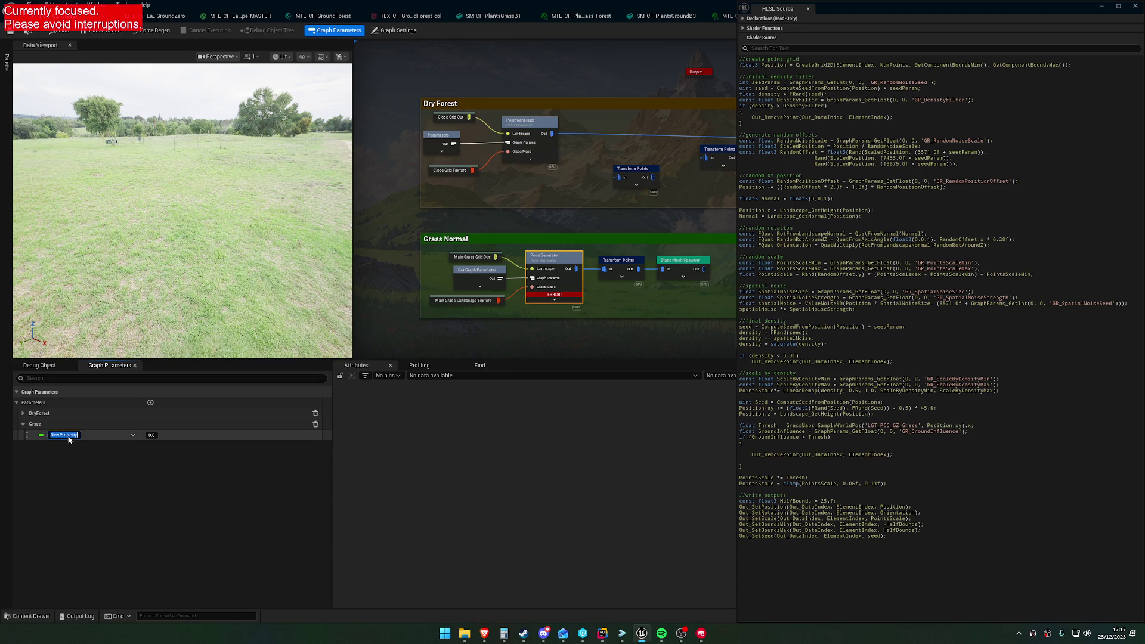
left_click(24, 412)
right_click(70, 425)
left_click(24, 413)
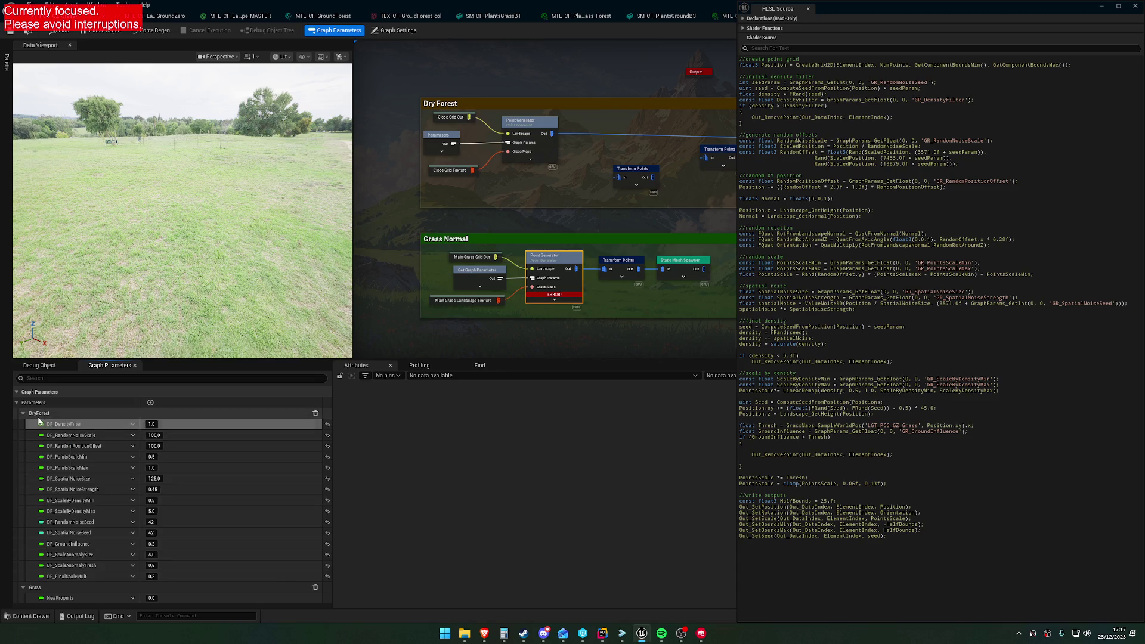
left_click(23, 413)
right_click(62, 436)
left_click(87, 460)
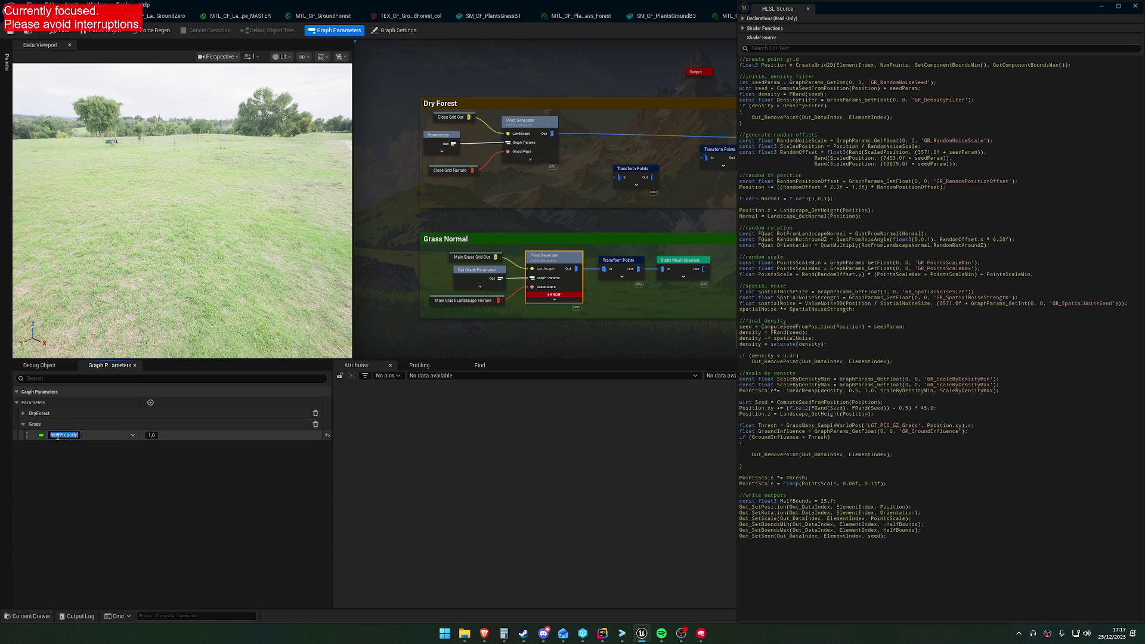
Rename NewProperty to GR_DensityFilter using the copied DF_DensityFilter name.
left_click(24, 413)
left_click(24, 412)
left_click(24, 413)
double_click(59, 423)
key("ctrl+c")
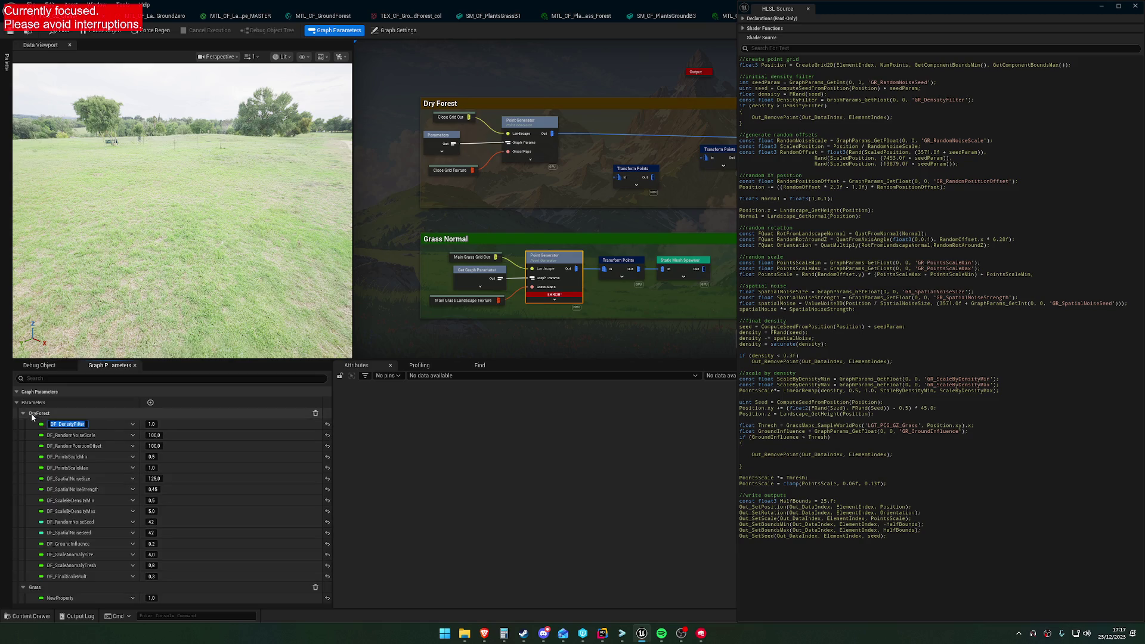
left_click(23, 412)
double_click(62, 435)
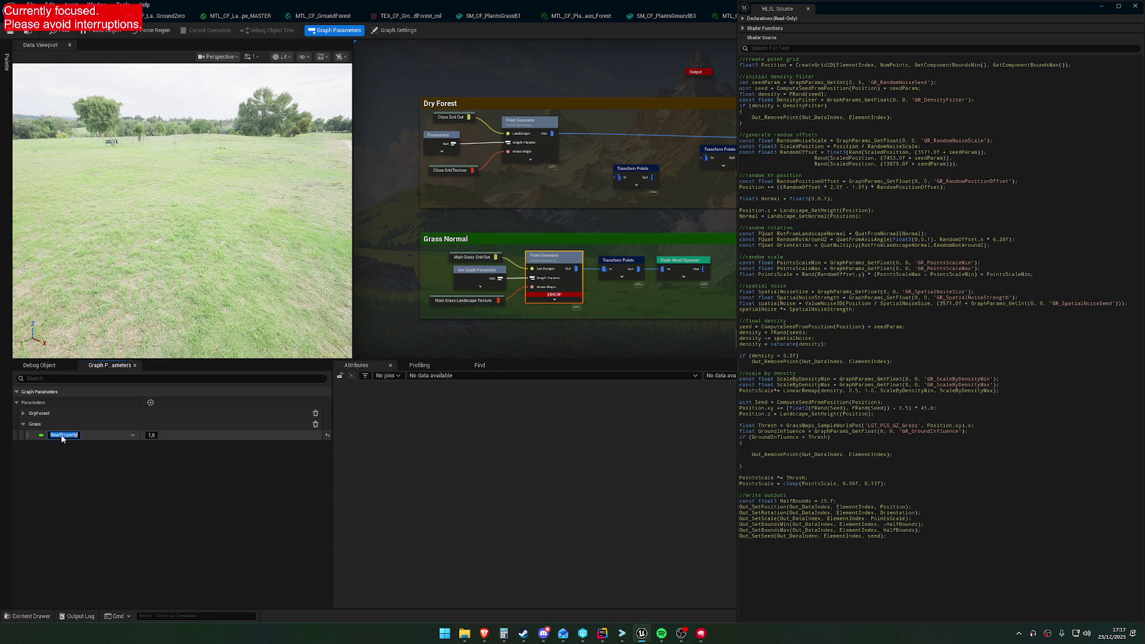
key("ctrl+v")
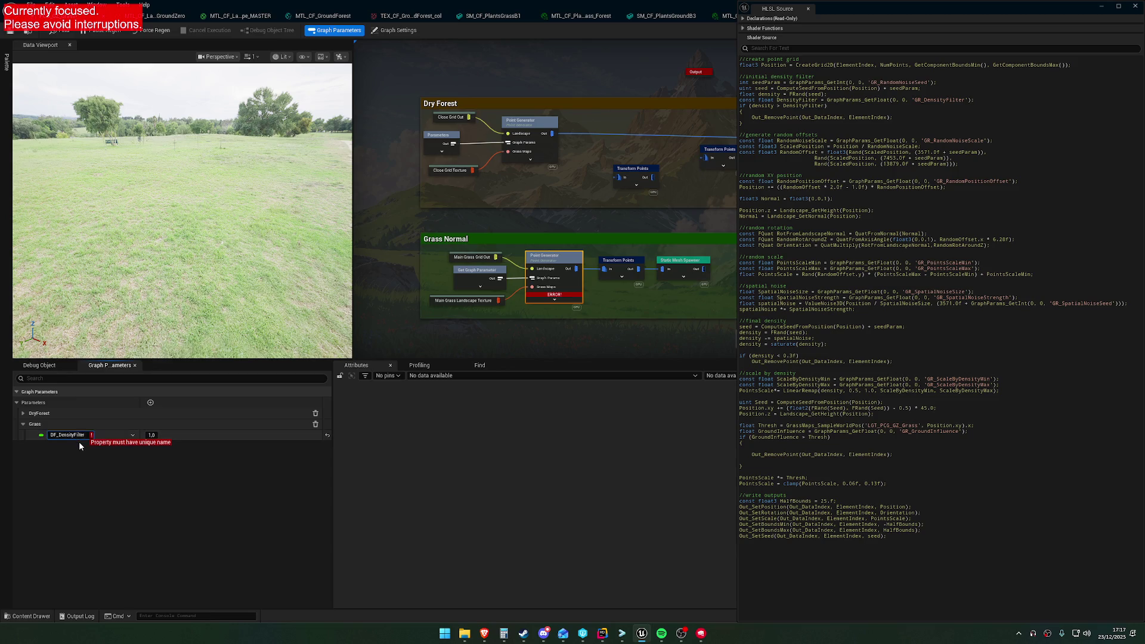
key("Home")
key("Delete")
key("Delete")
type("GR")
key("Return")
Copy all properties of the Grass group and check the DryForest parameters.
right_click(173, 422)
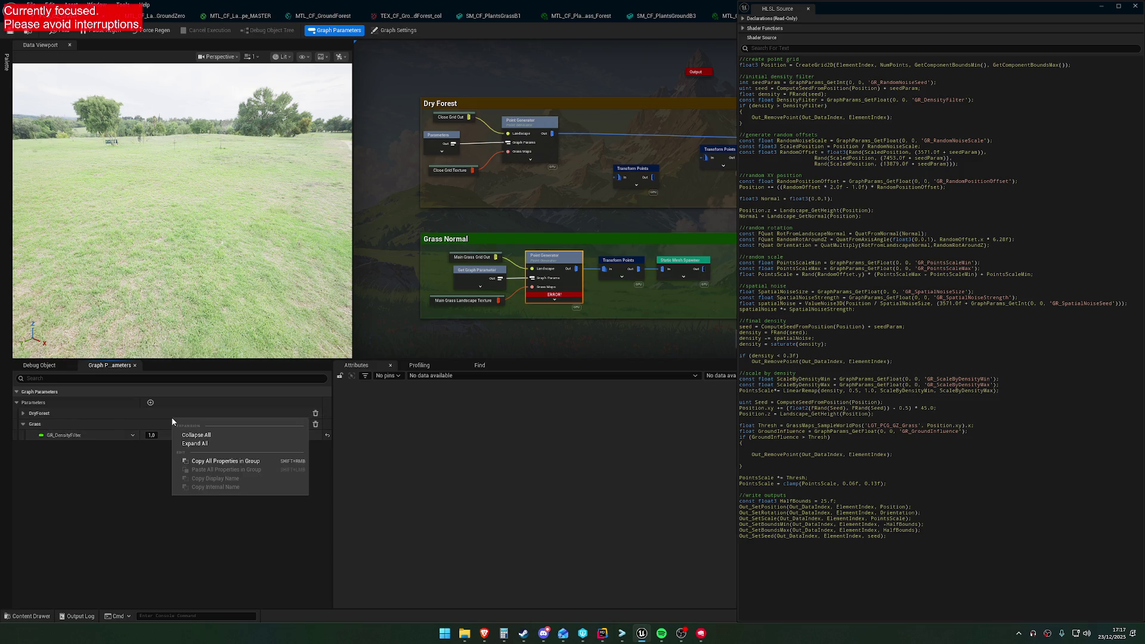
right_click(96, 429)
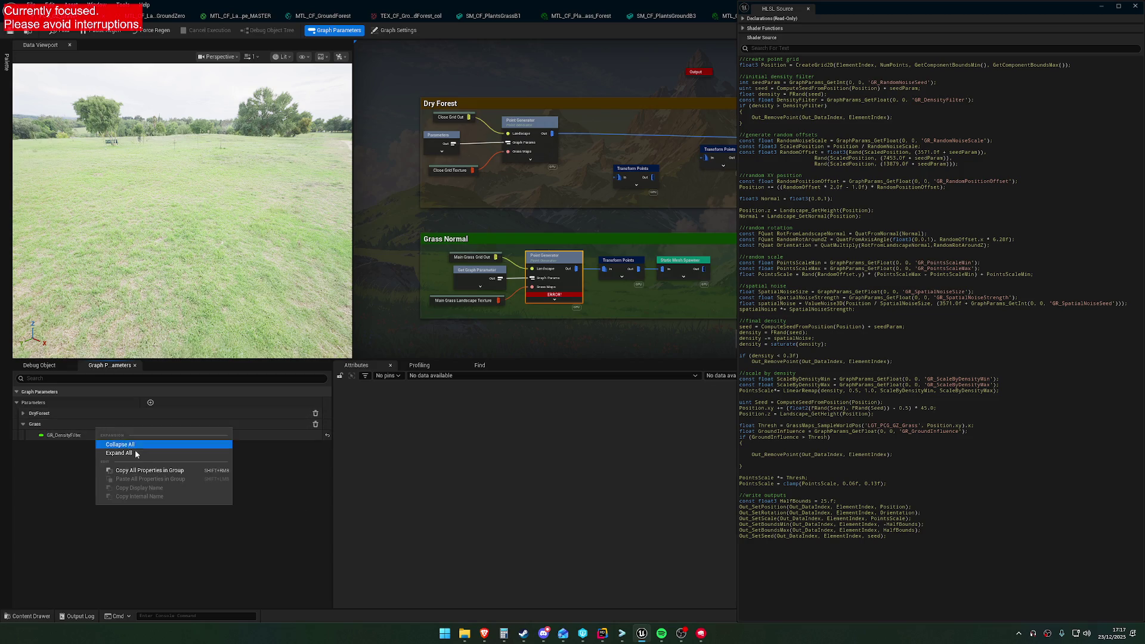
left_click(141, 471)
left_click(24, 414)
left_click(24, 413)
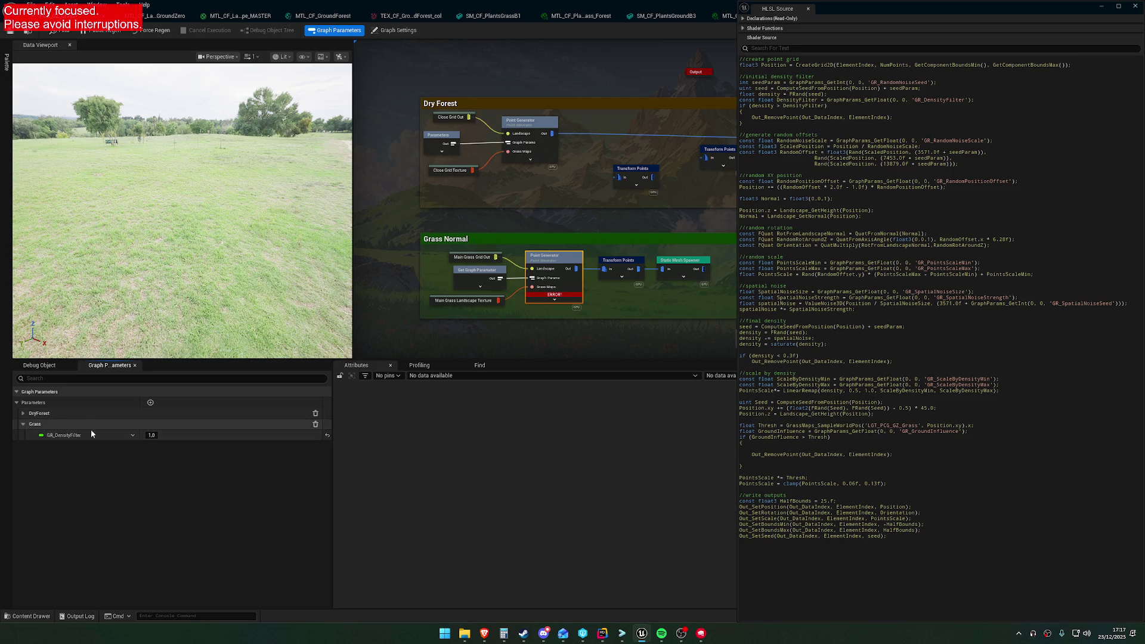
left_click(24, 413)
right_click(94, 434)
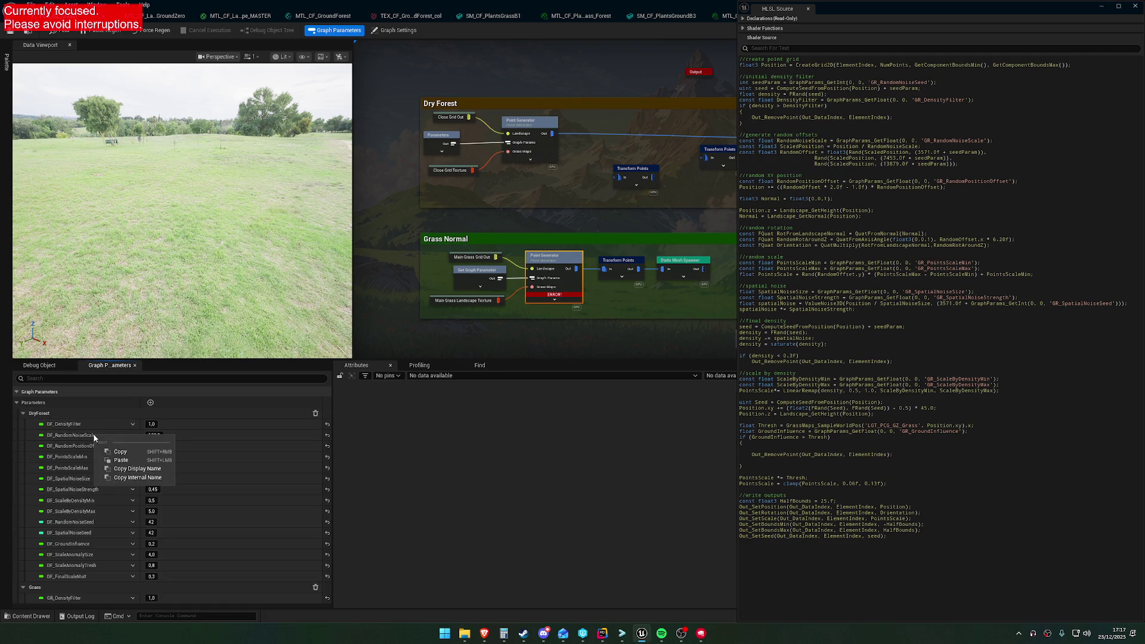
left_click(82, 438)
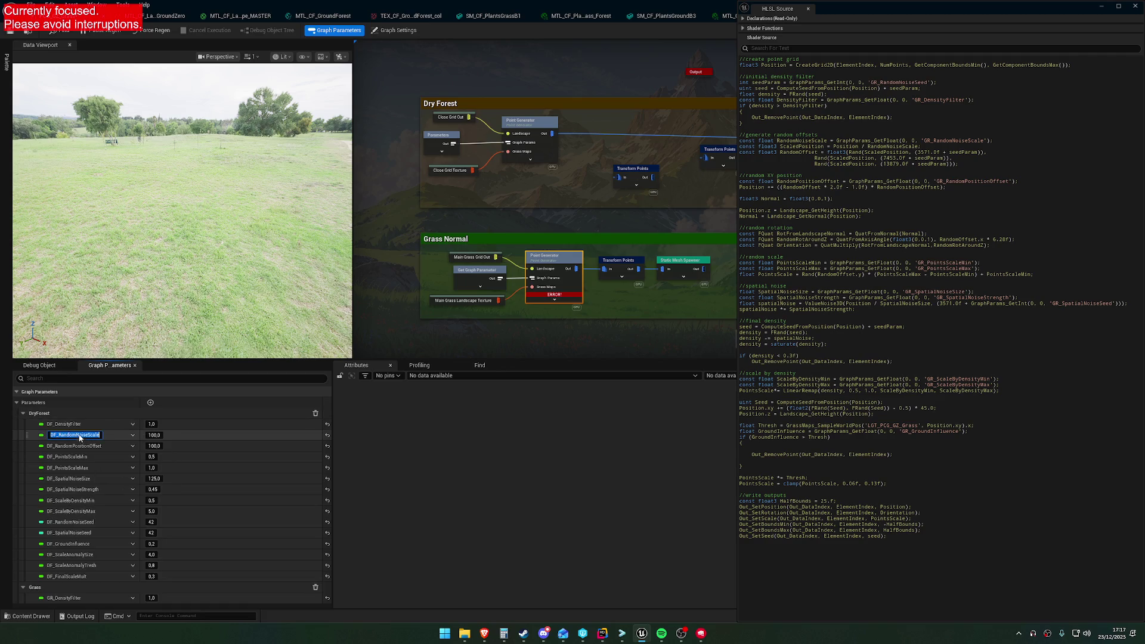
left_click(24, 413)
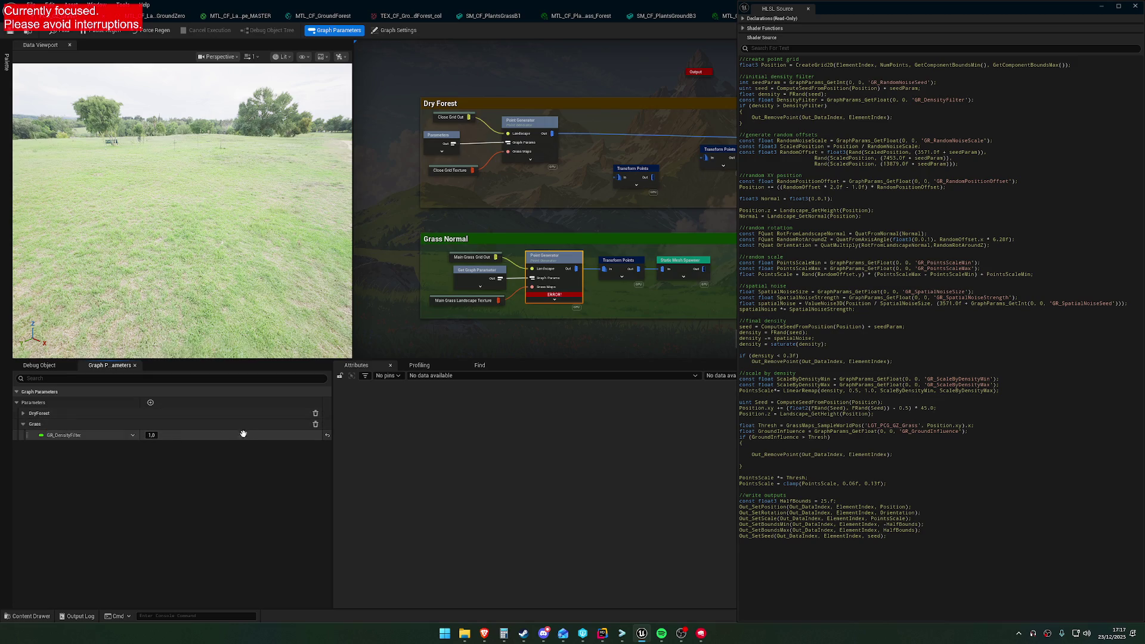
Review the GR_DensityFilter settings and pan the graph to recentre both sections.
right_click(78, 437)
left_click(59, 452)
left_click(132, 435)
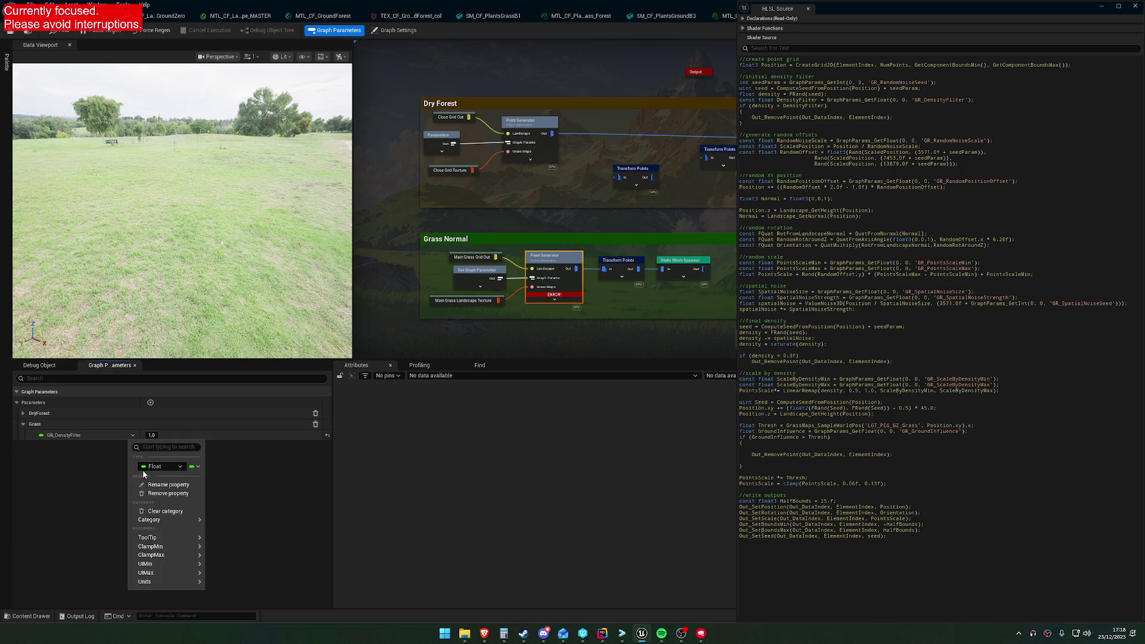
left_click(94, 470)
mouse_move(641, 308)
left_mouse_down()
mouse_move(545, 287)
mouse_move(434, 294)
mouse_move(592, 276)
left_mouse_up()
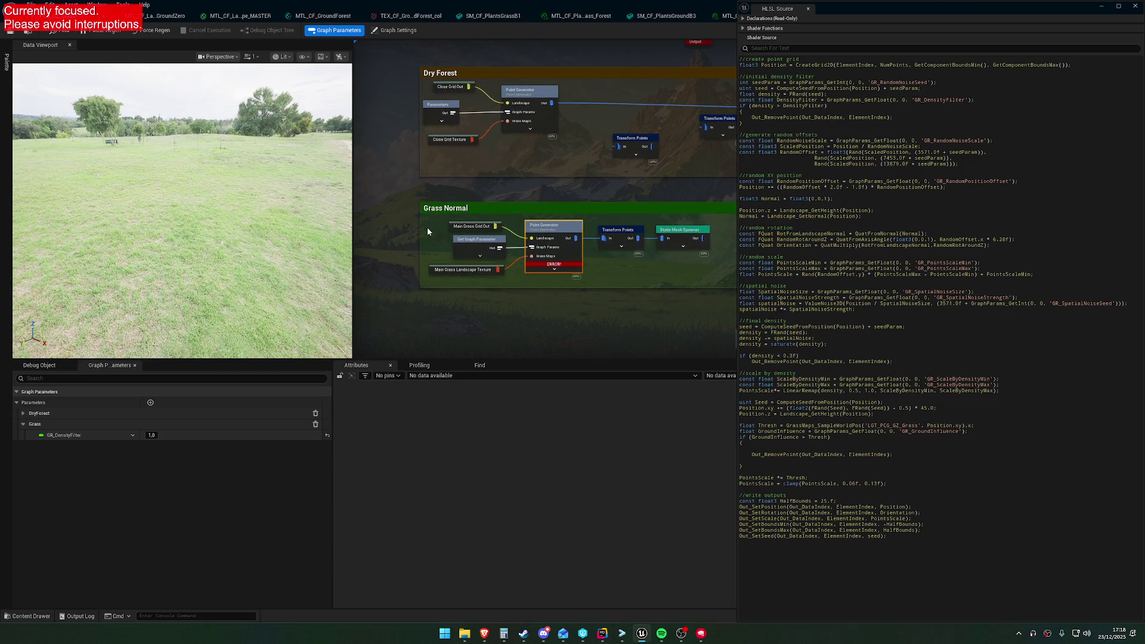
left_click(479, 256)
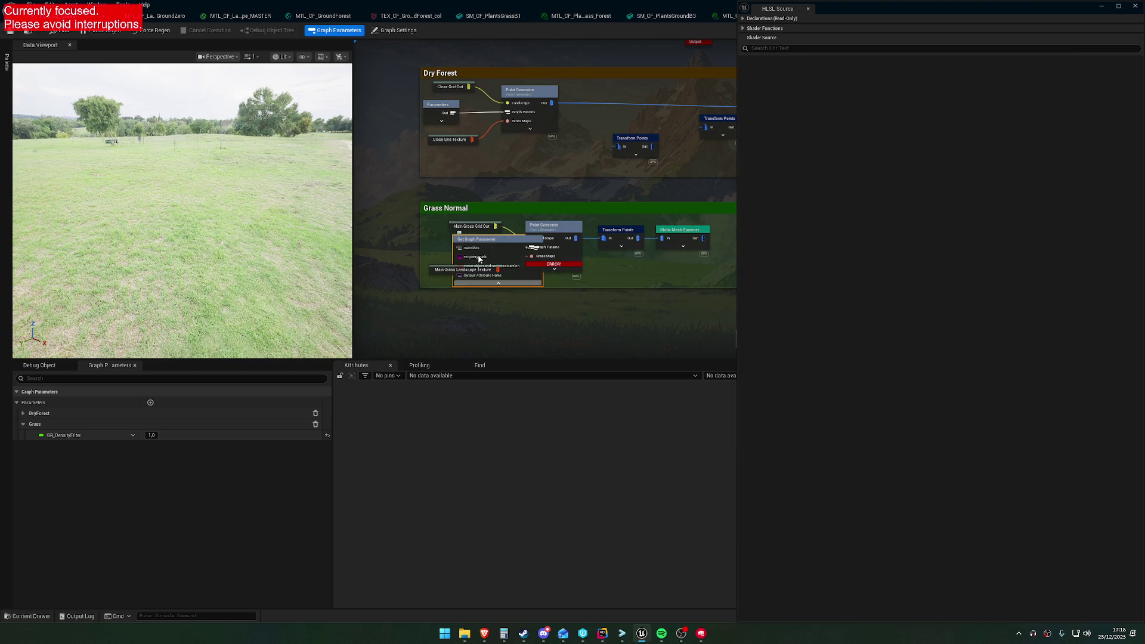
left_click(499, 283)
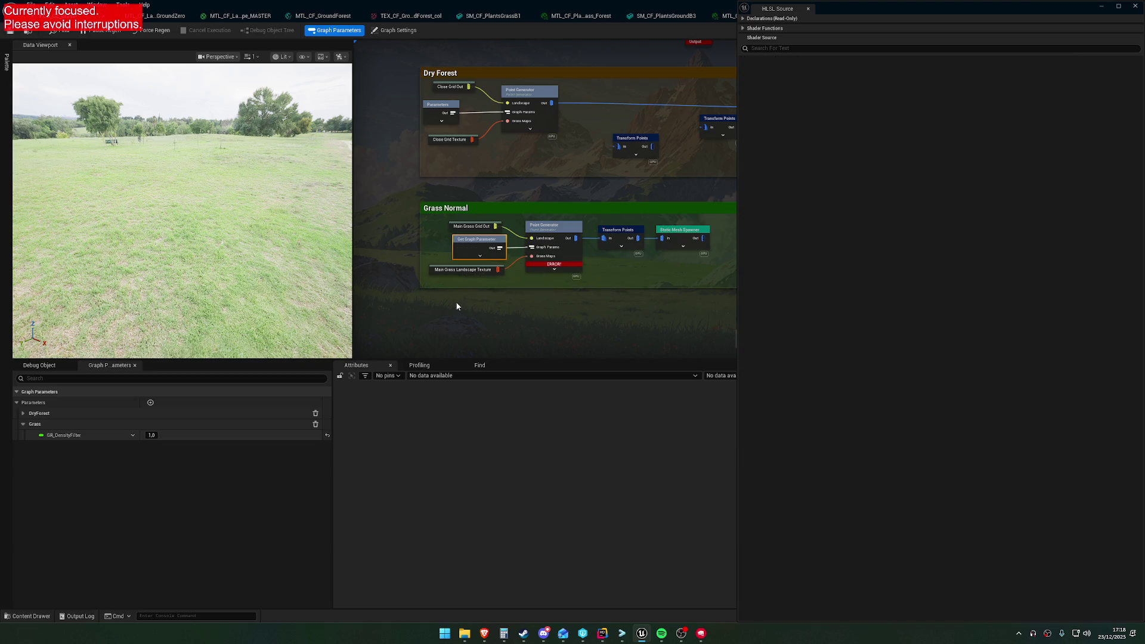
left_click(401, 254)
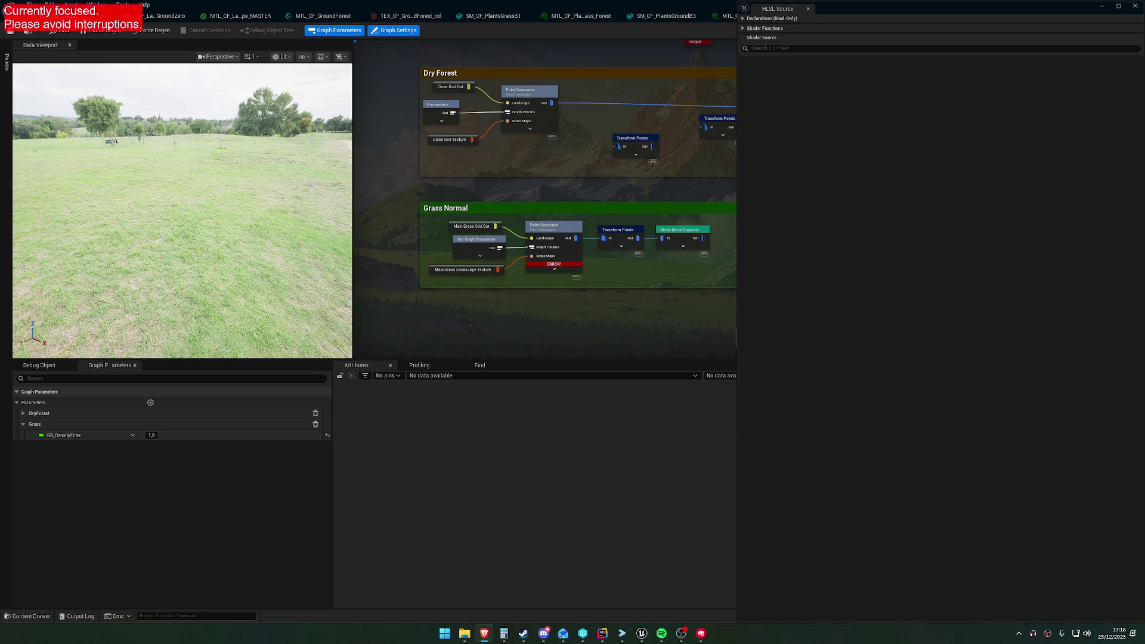
left_click(661, 633)
mouse_move(585, 302)
left_mouse_down()
mouse_move(534, 281)
mouse_move(544, 306)
mouse_move(629, 319)
left_mouse_up()
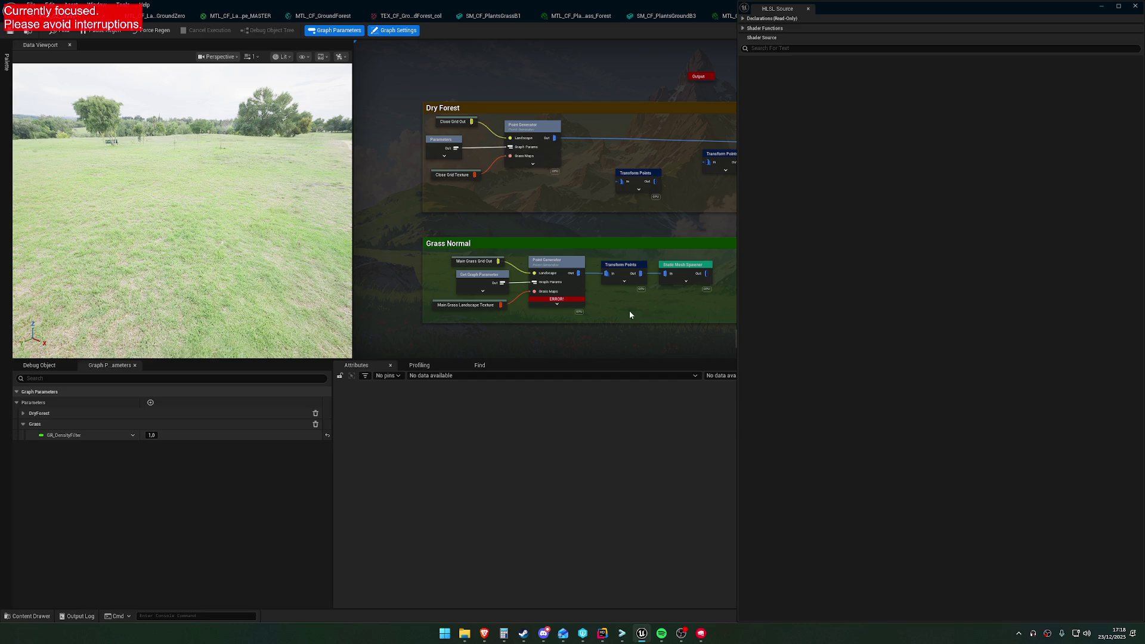
mouse_move(641, 633)
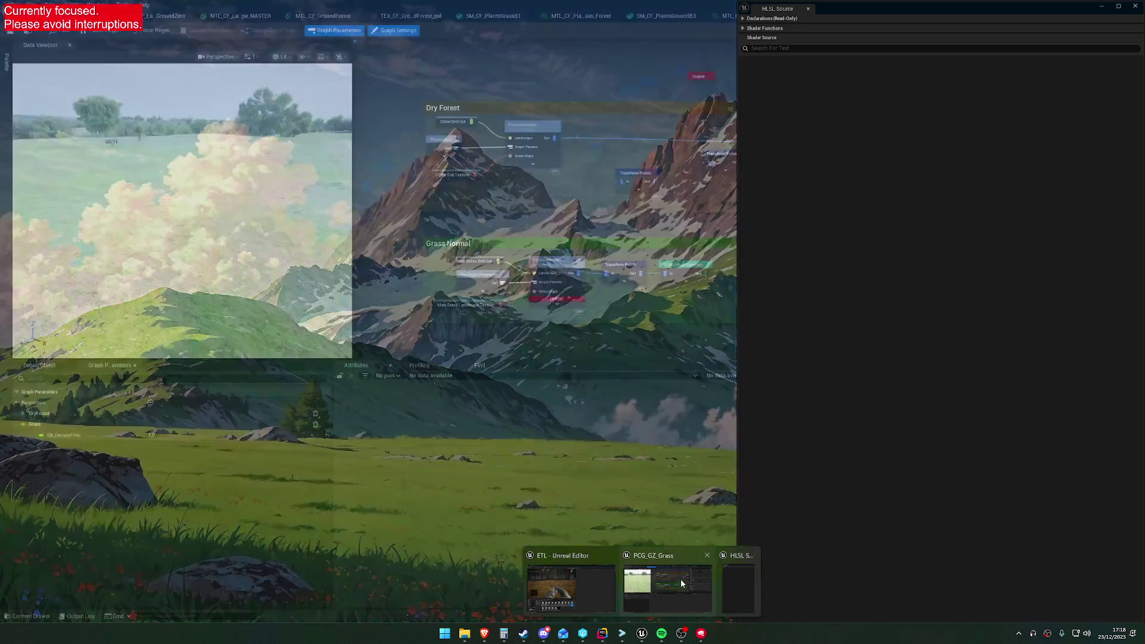
left_click(657, 582)
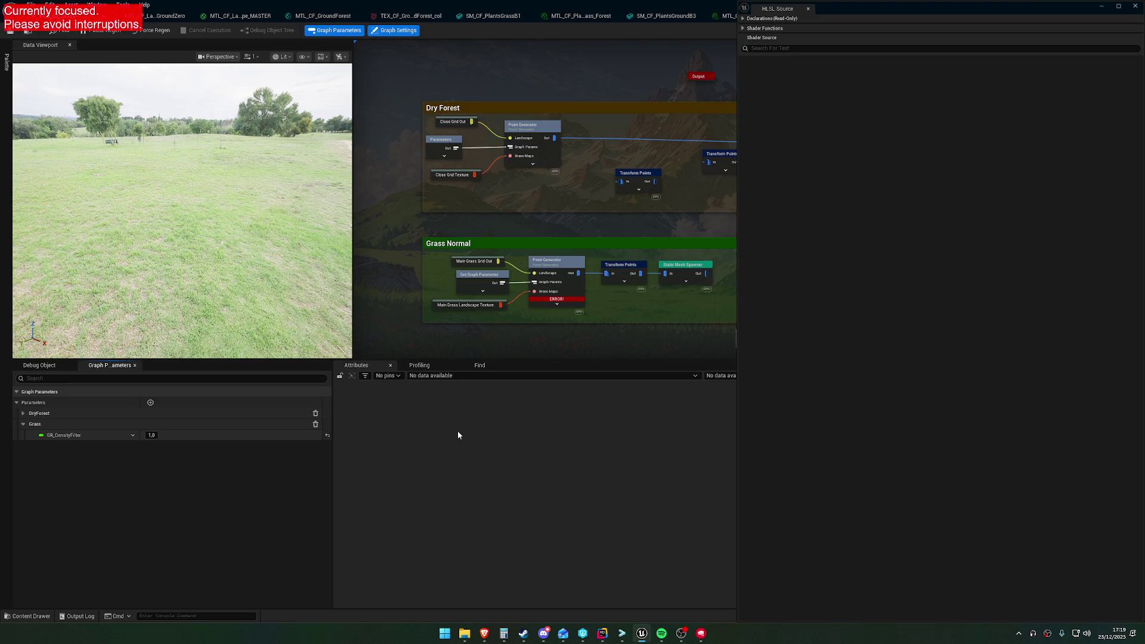
left_click(475, 276)
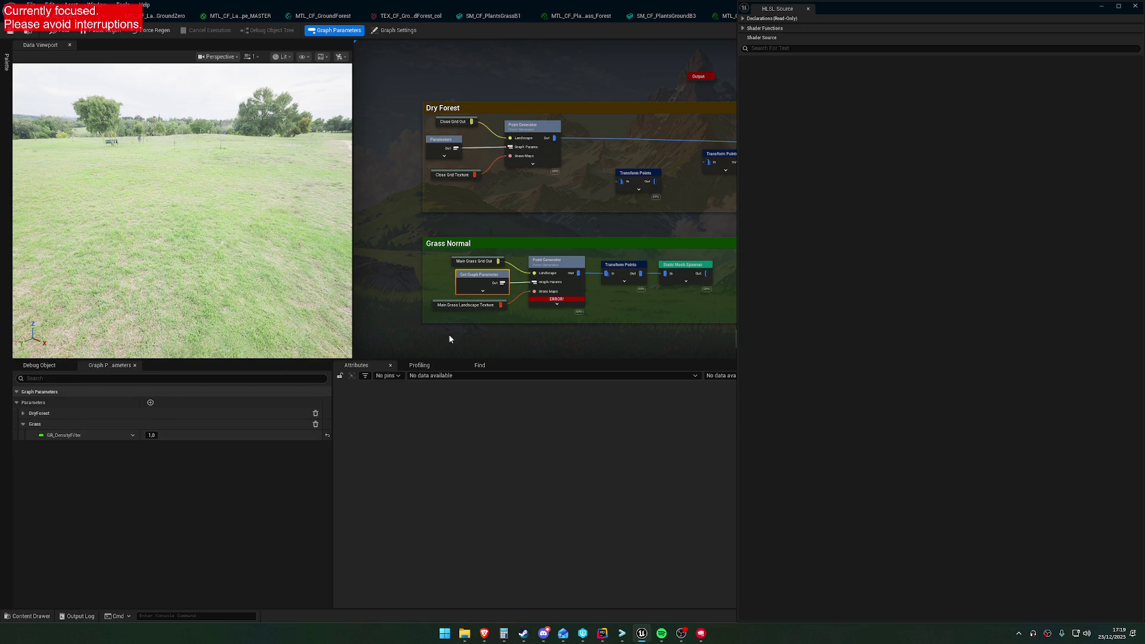
left_click_drag(599, 214, 582, 227)
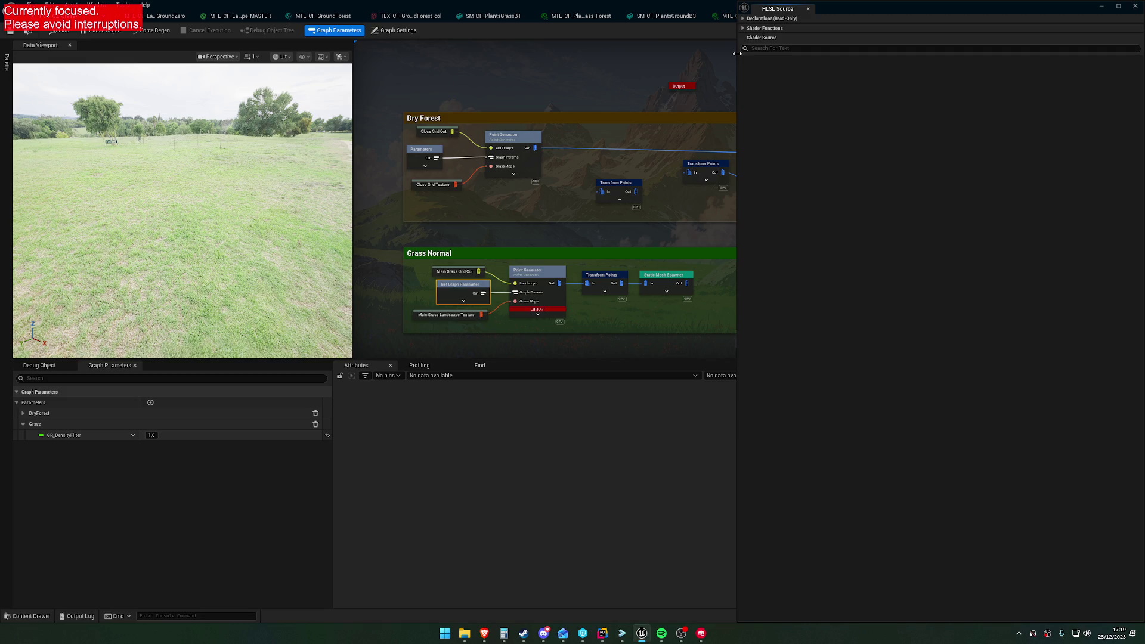
left_click(527, 277)
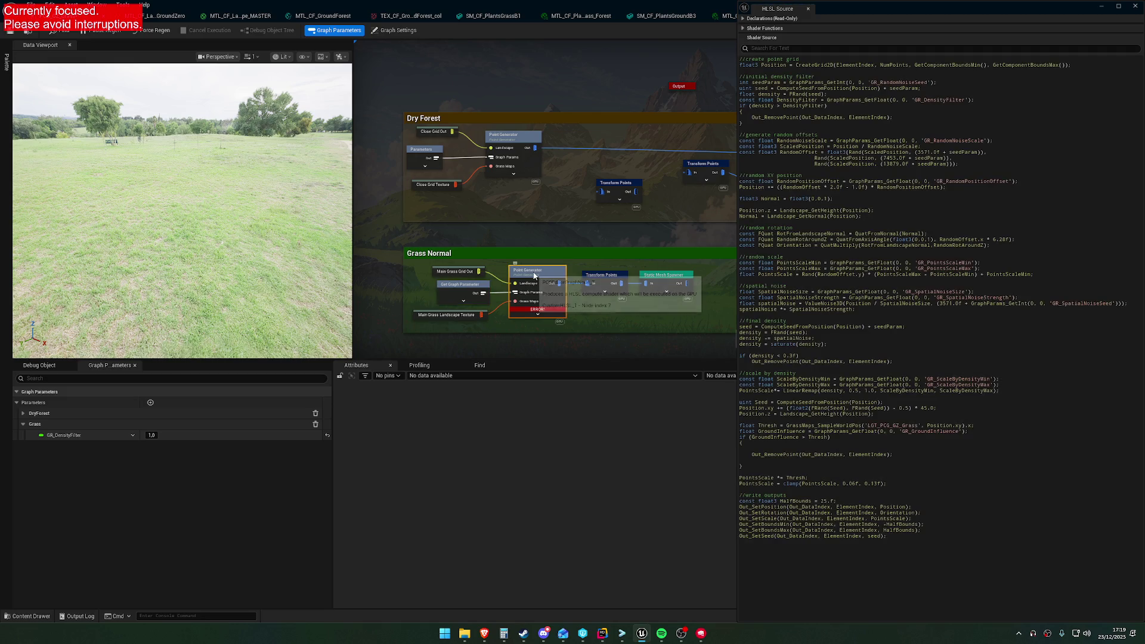
Collapse all graph parameter categories and pick PCGComponent_5 as the debug object.
right_click(72, 392)
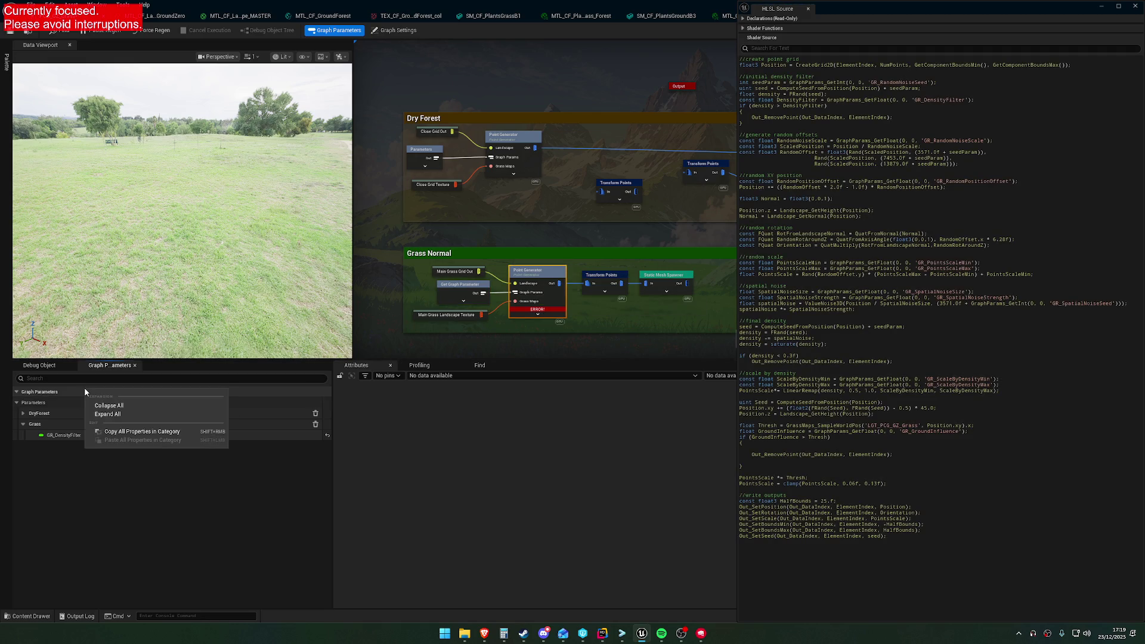
left_click(109, 405)
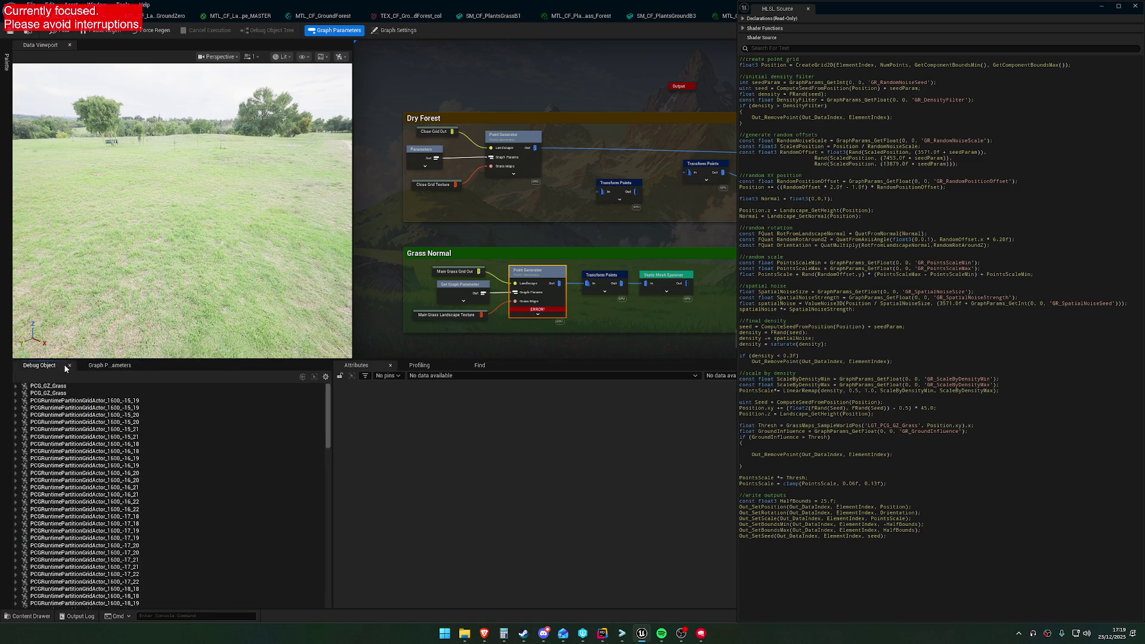
left_click(40, 365)
left_click(43, 409)
Show node profiling, widen the details beside the HLSL source, and debug the top PCG_GZ_Grass entry.
left_click(419, 365)
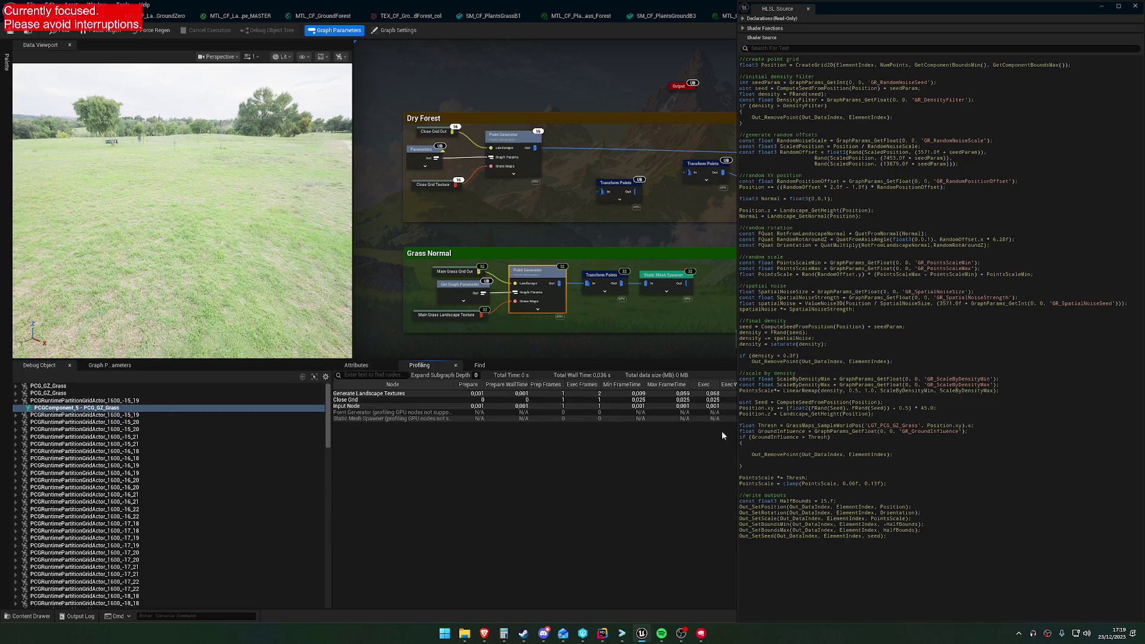
mouse_move(737, 409)
left_mouse_down()
mouse_move(931, 410)
mouse_move(905, 410)
left_mouse_up()
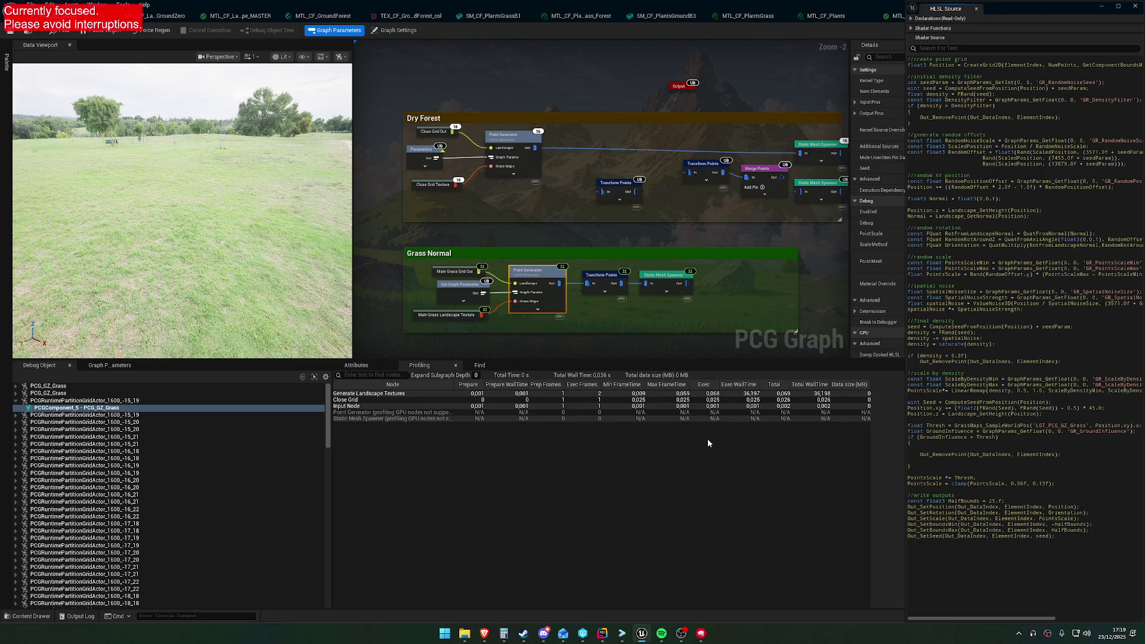
left_click(51, 386)
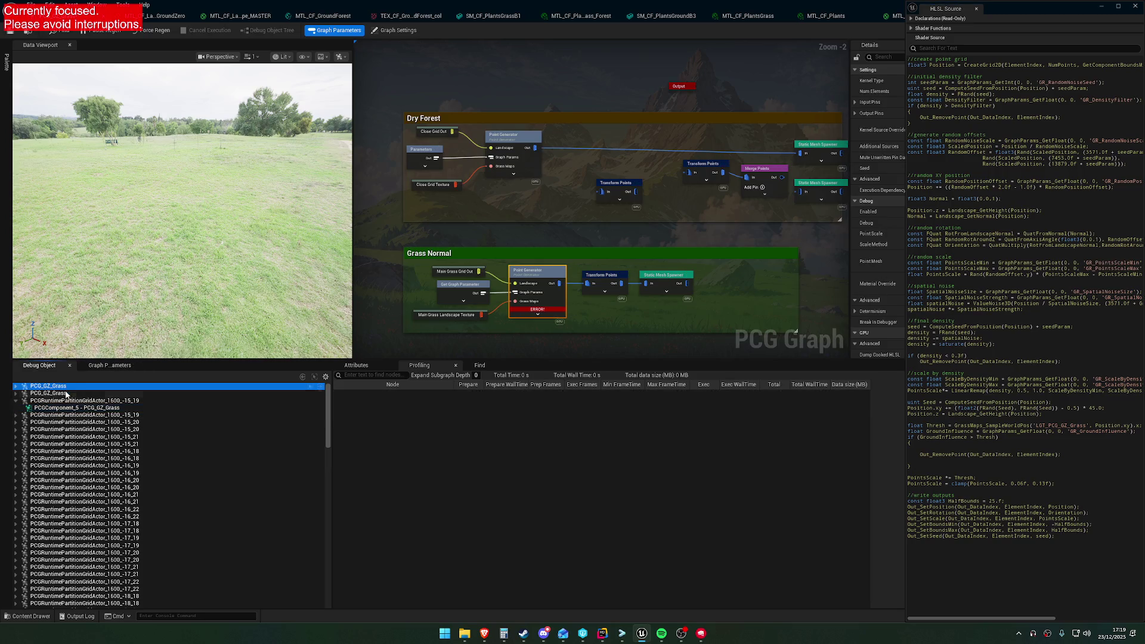
Expand both PCG_GZ_Grass entries and select the grass PCG component for profiling.
left_click(15, 387)
left_click(14, 400)
left_click(50, 408)
left_click(67, 393)
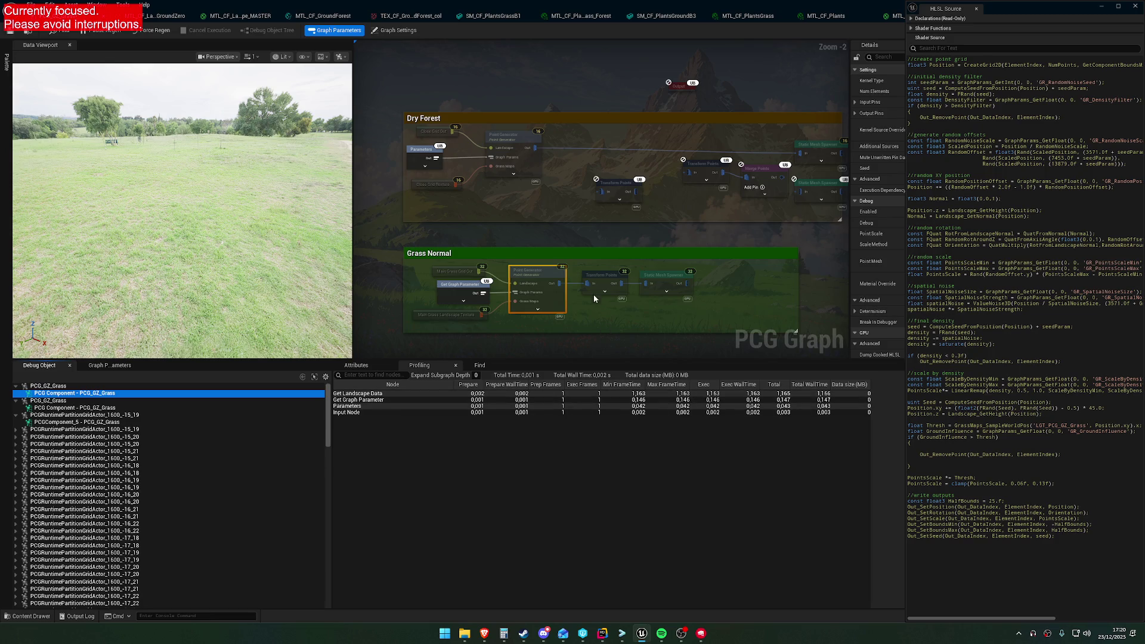
Inspect the Grass Normal Transform Points settings and refresh profiling timings for PCG_GZ_Grass.
left_click(611, 279)
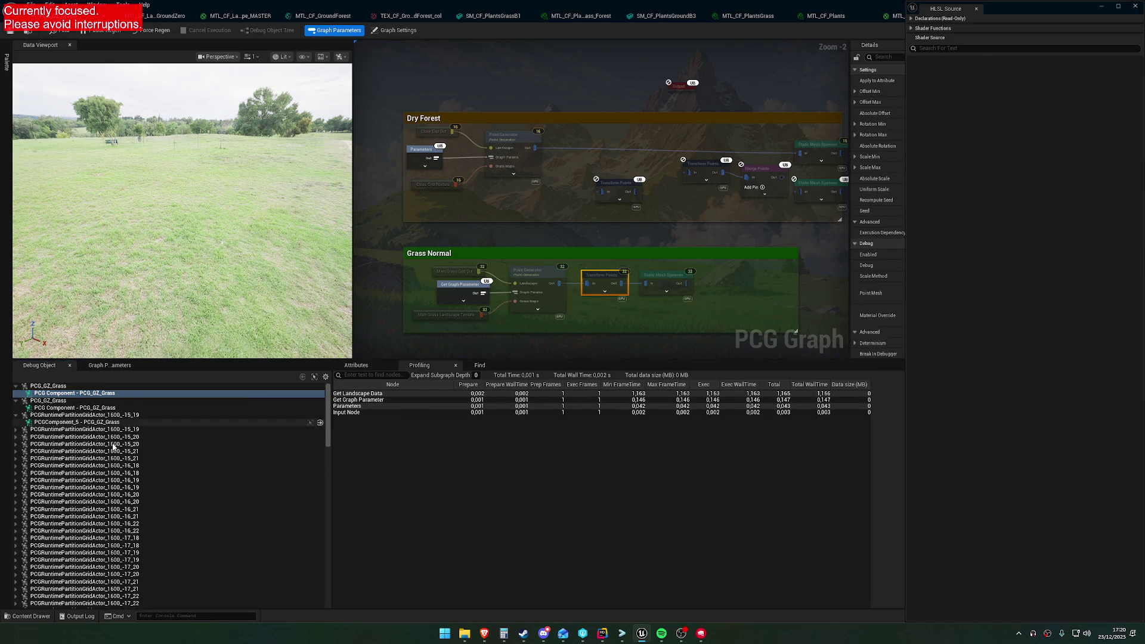
left_click(37, 430)
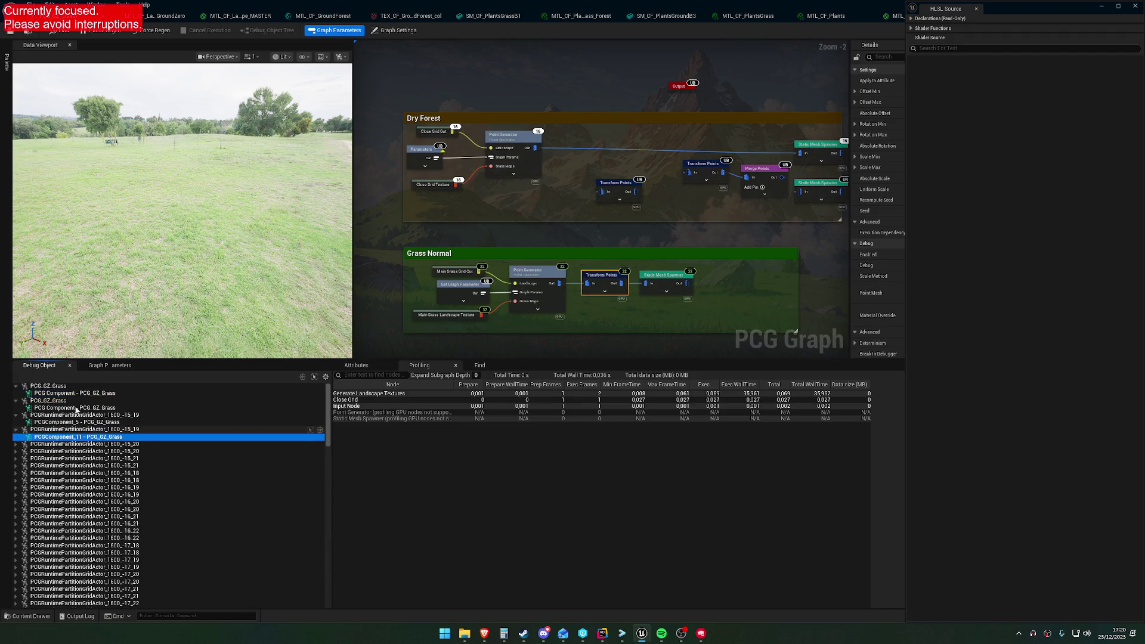
left_click(60, 394)
left_click(300, 376)
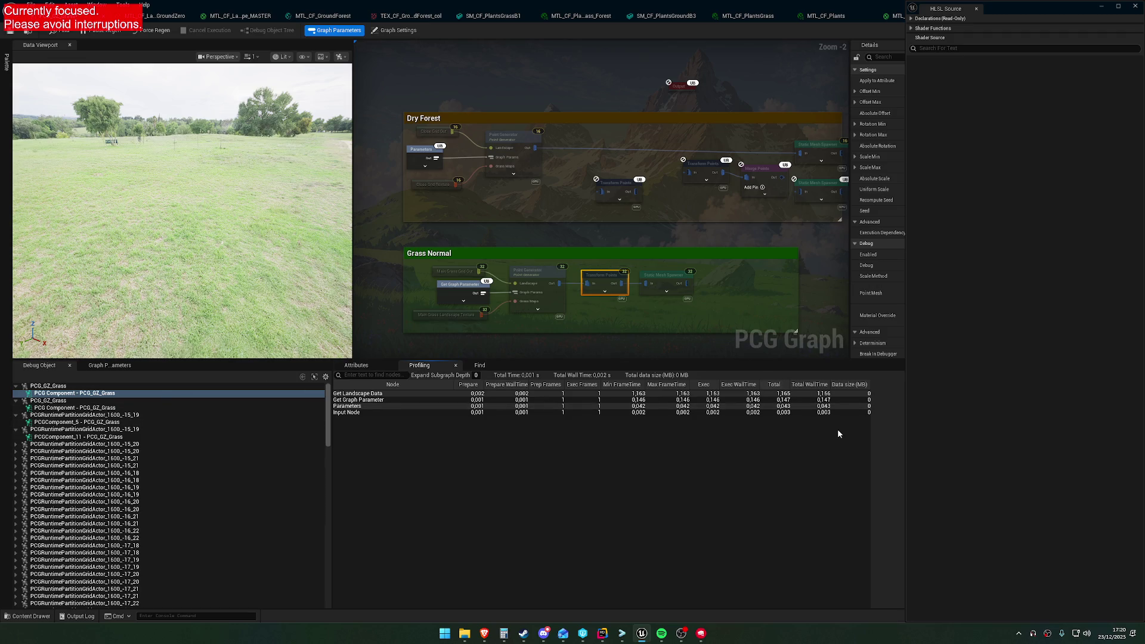
Inspect the Grass Normal Static Mesh Spawner settings and debug the top PCG_GZ_Grass entry.
left_click(652, 275)
left_click(356, 364)
left_click(420, 364)
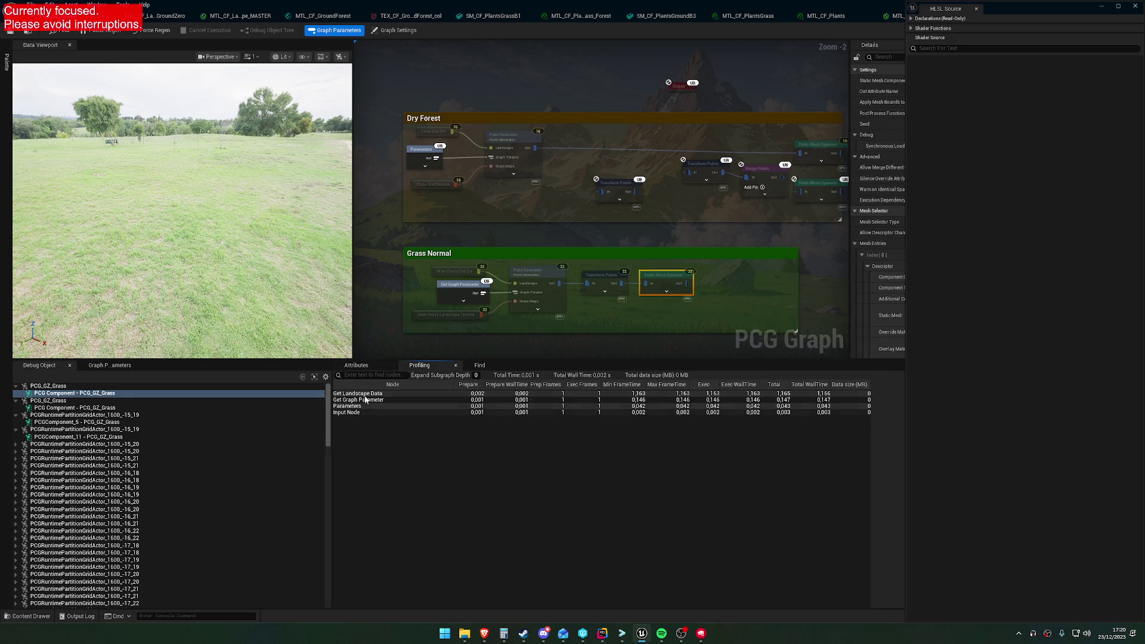
left_click(60, 386)
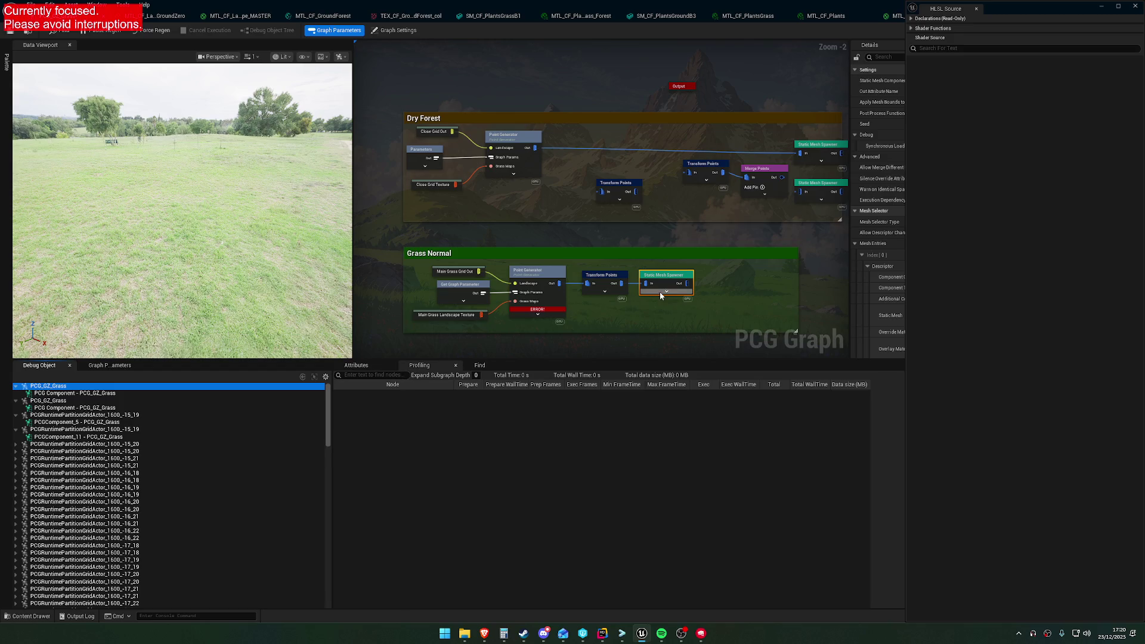
Filter the profiling table by 'Statis mesh', then clear the filter.
left_click(414, 357)
left_click(376, 375)
type("Statis mesh")
key("Escape")
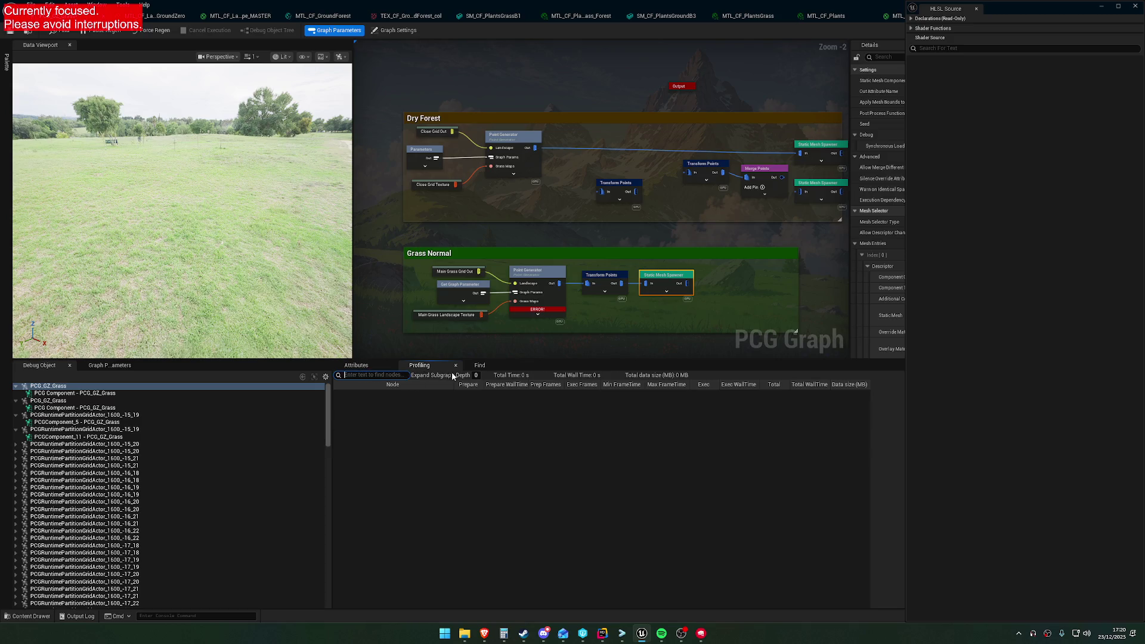
Set the subgraph expansion depth to 9 and profile the PCG_GZ_Grass component.
left_click(478, 376)
type("9")
key("Return")
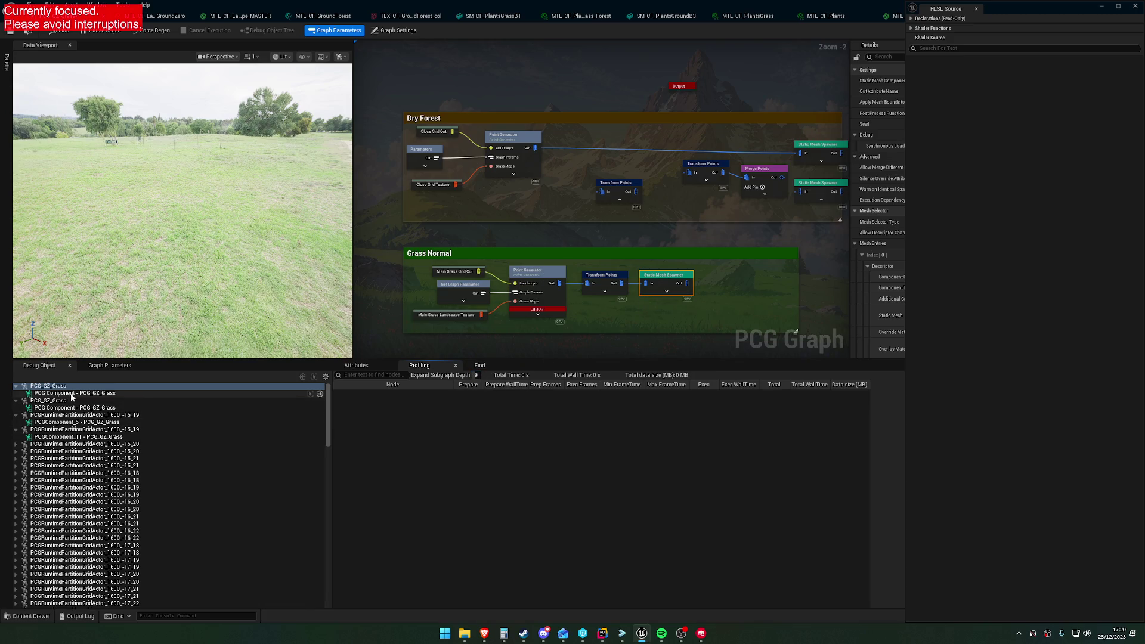
left_click(75, 393)
Change the subgraph expansion depth from 12 to 3 and view the Attributes panel.
left_click(477, 375)
type("12")
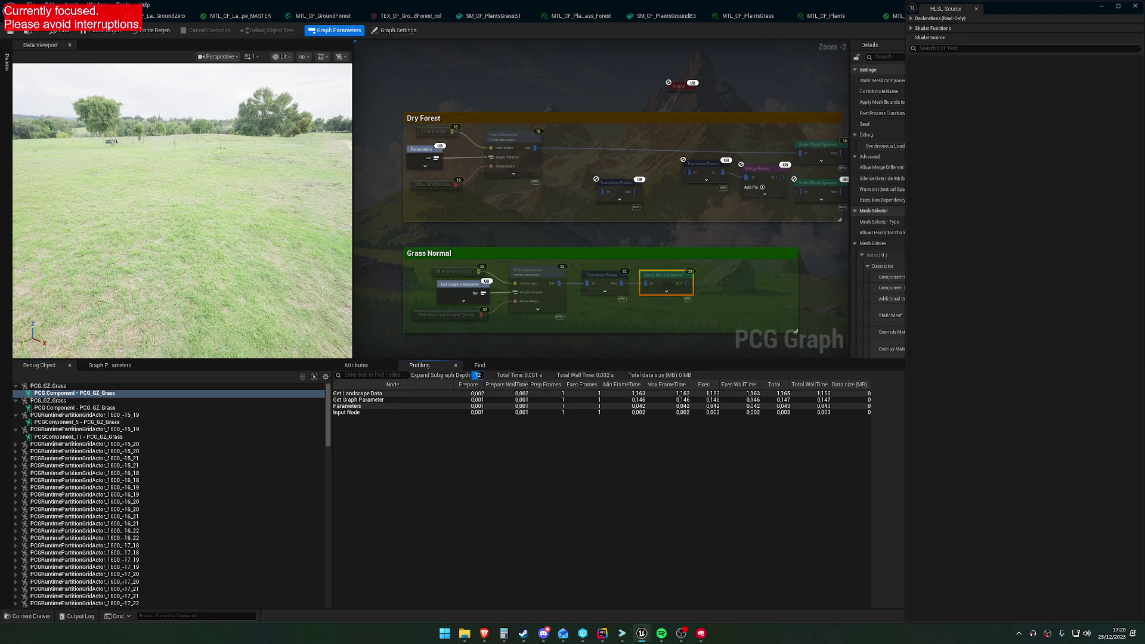
key("BackSpace")
type("3")
left_click(364, 367)
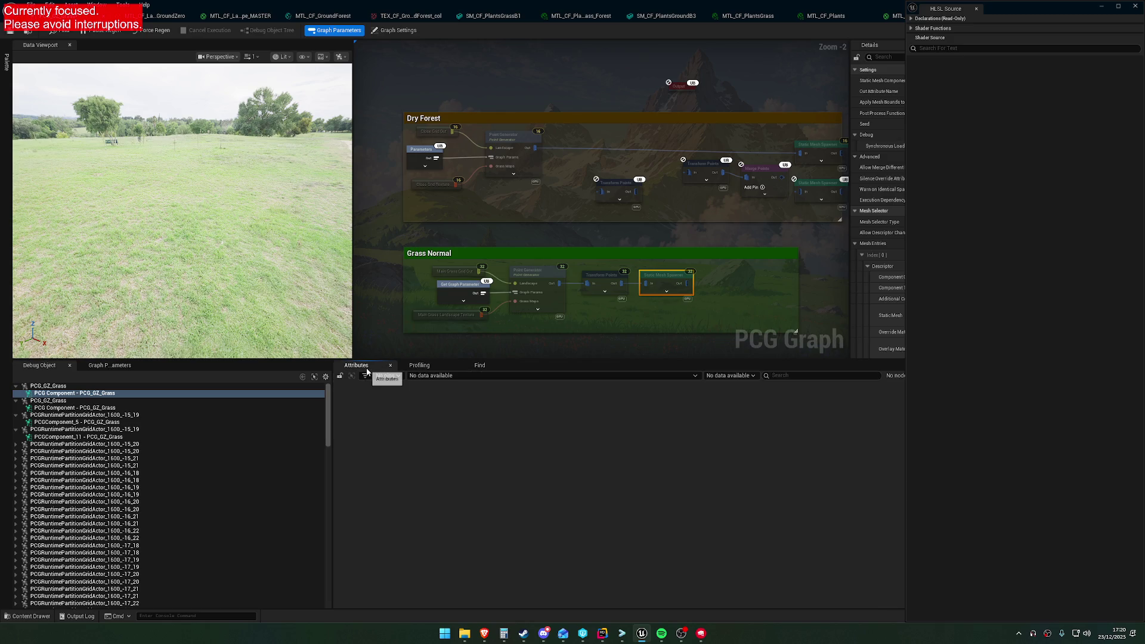
Inspect the Static Mesh Spawner output while debugging the PCGComponent_5 and PCGComponent_6 grass components.
key("a")
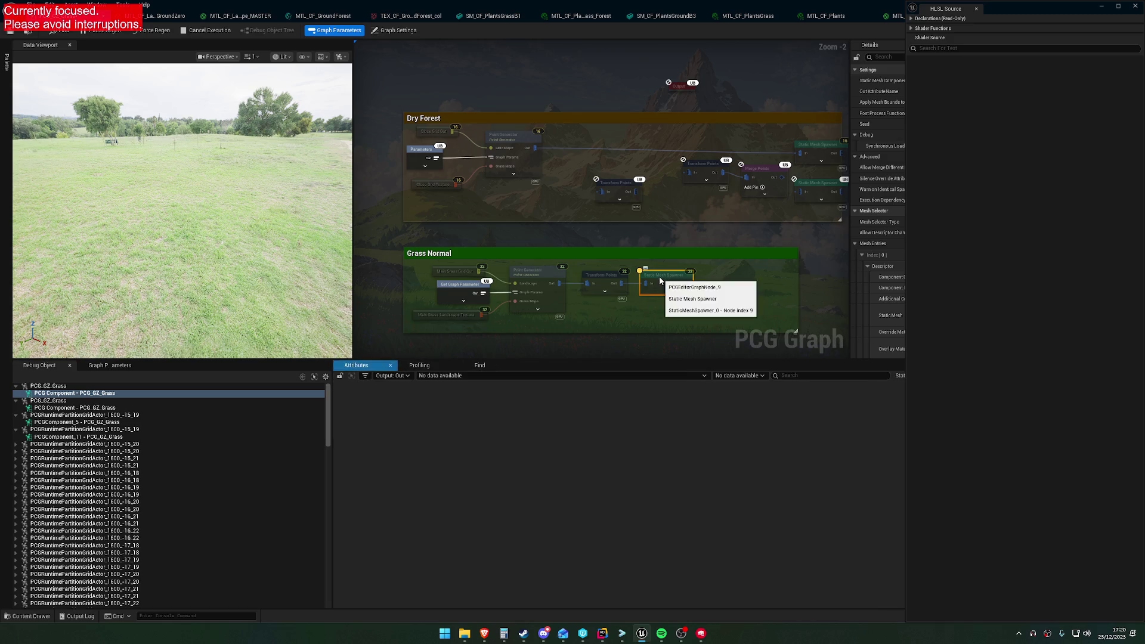
left_click(152, 400)
left_click(148, 408)
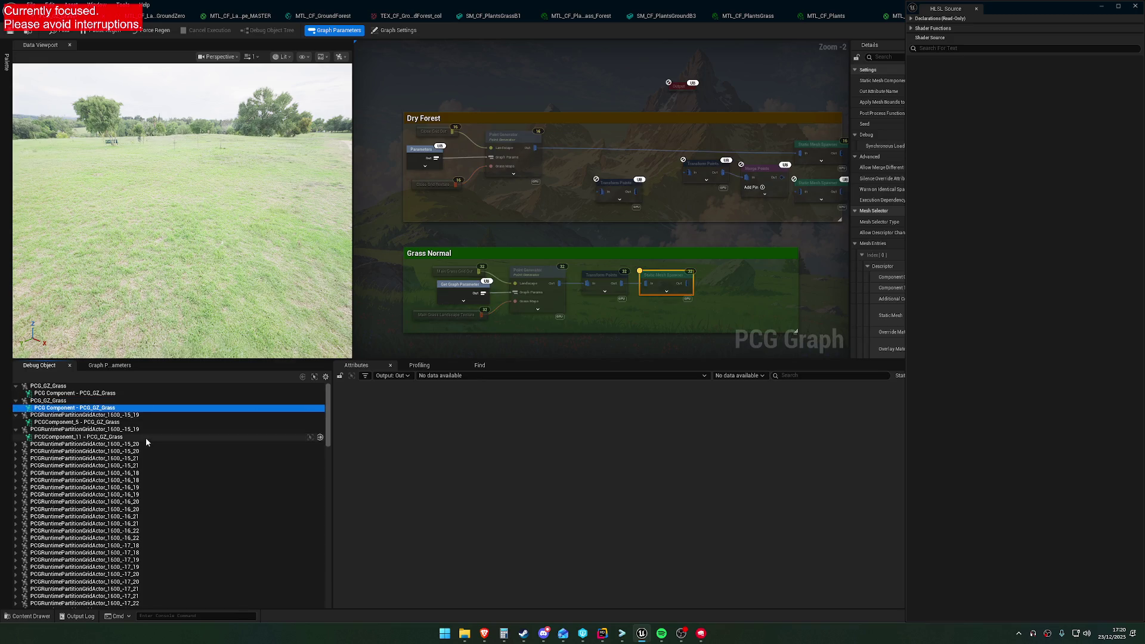
left_click(149, 422)
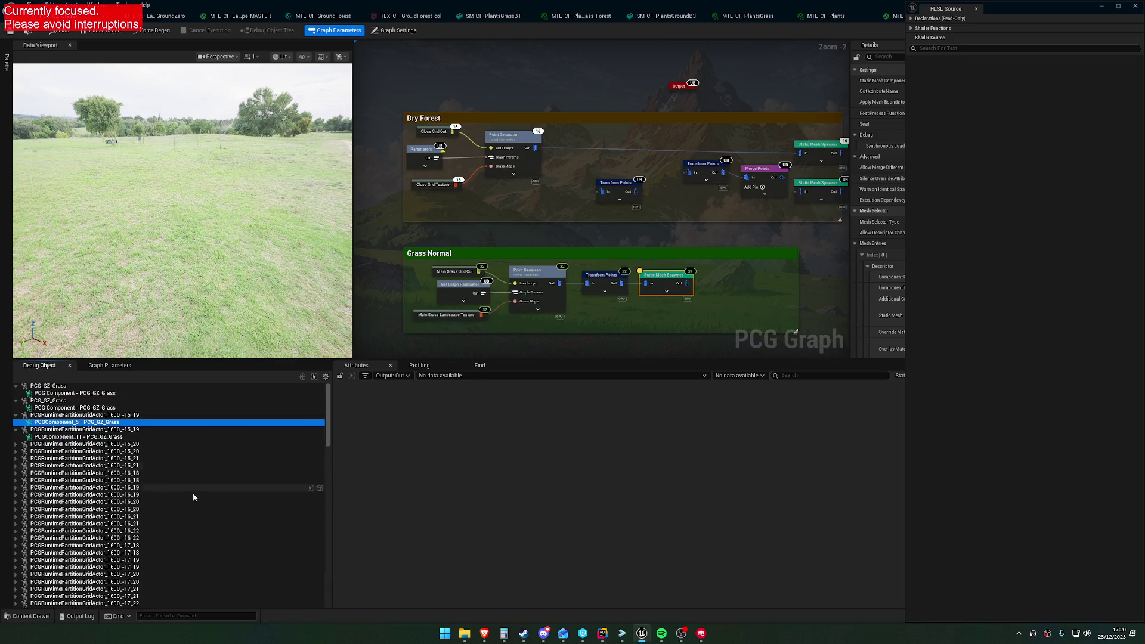
scroll(193, 496, "down", 3)
left_click(74, 505)
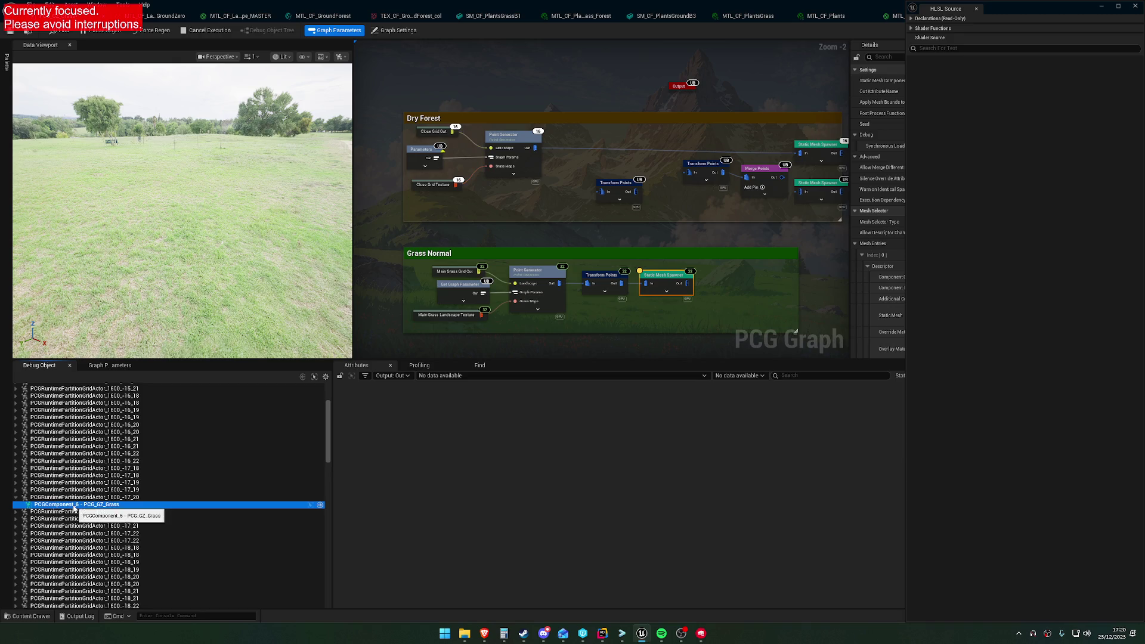
Select the Grass Normal Point Generator node and debug the top PCG_GZ_Grass entry.
left_click(660, 278)
left_click(528, 285)
scroll(153, 468, "up", 3)
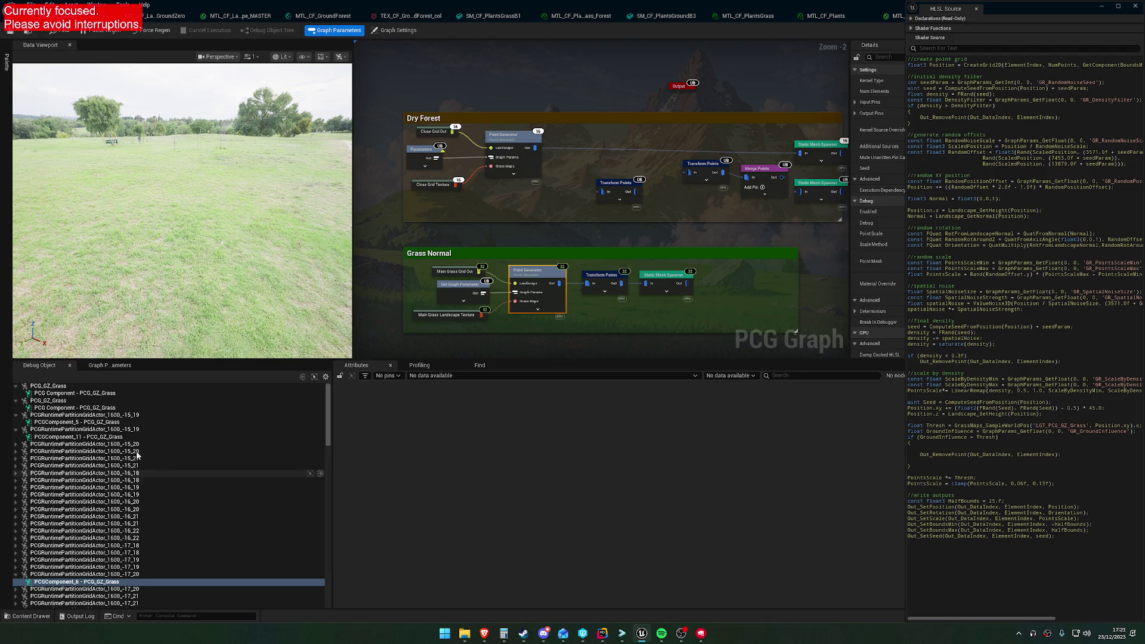
left_click(70, 386)
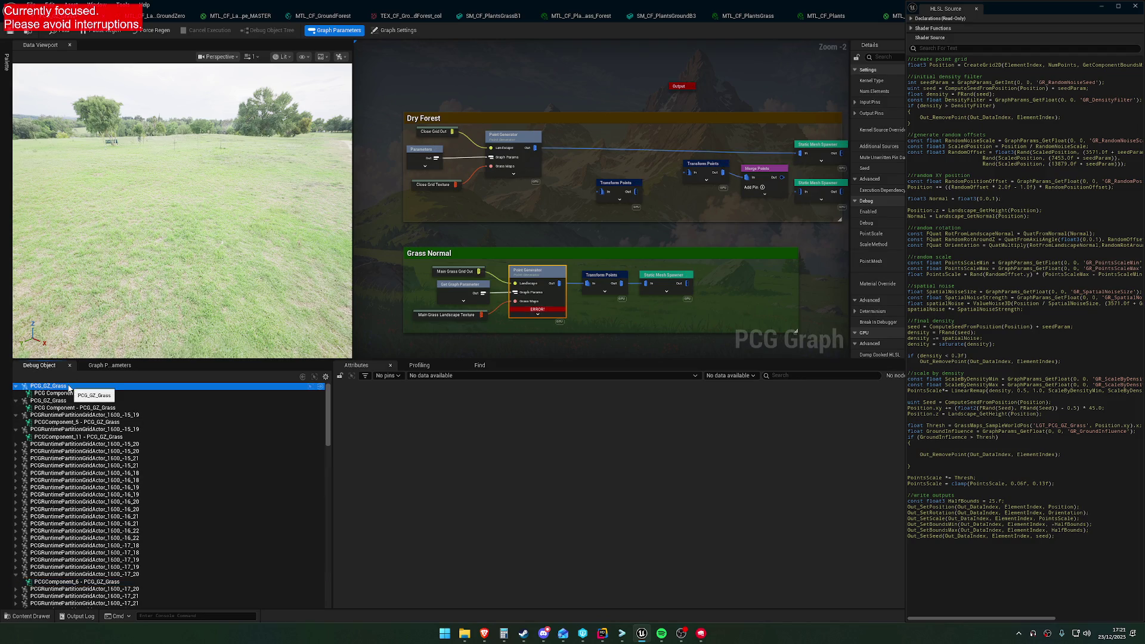
Show the Graph Parameters list, then expand and collapse Get Graph Parameter's advanced pins.
left_click(113, 366)
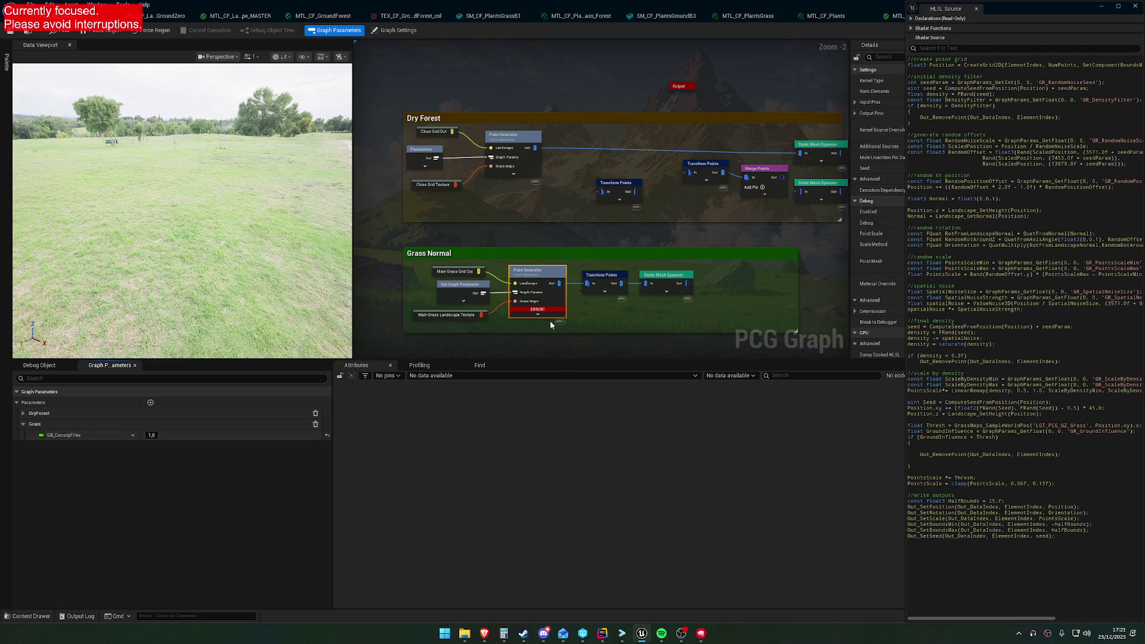
scroll(549, 323, "up", 2)
left_click(549, 288)
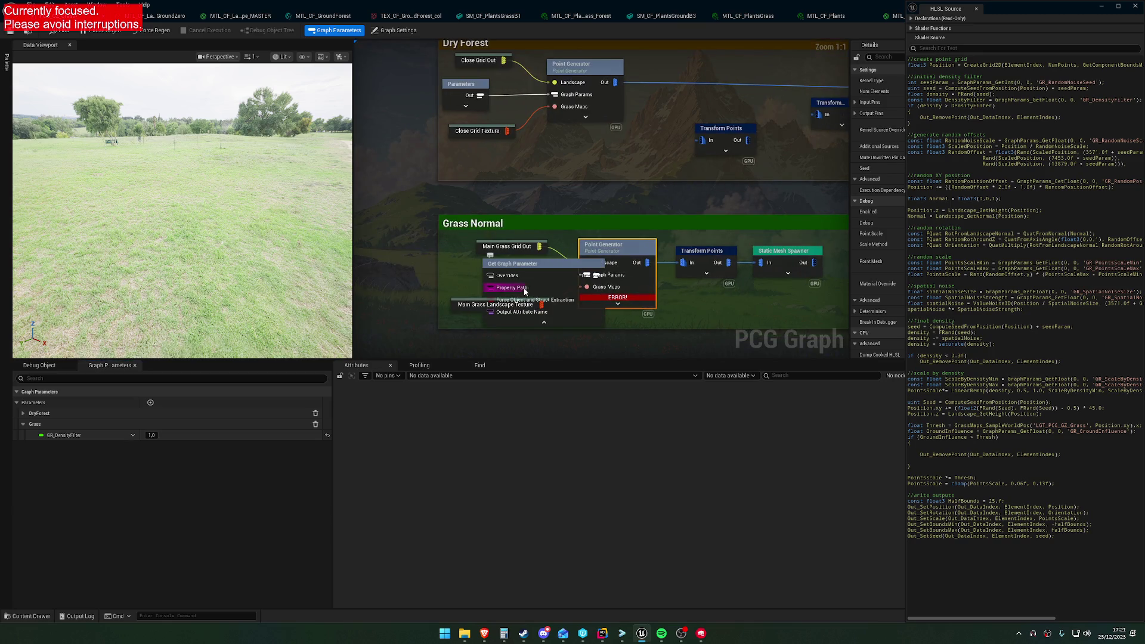
left_click(557, 323)
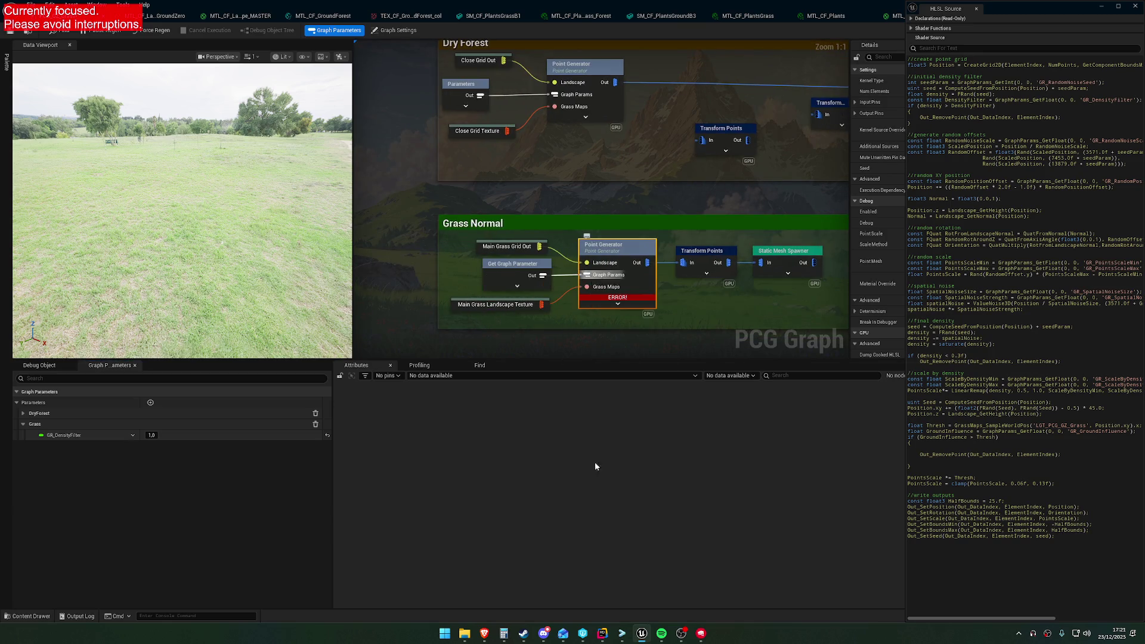